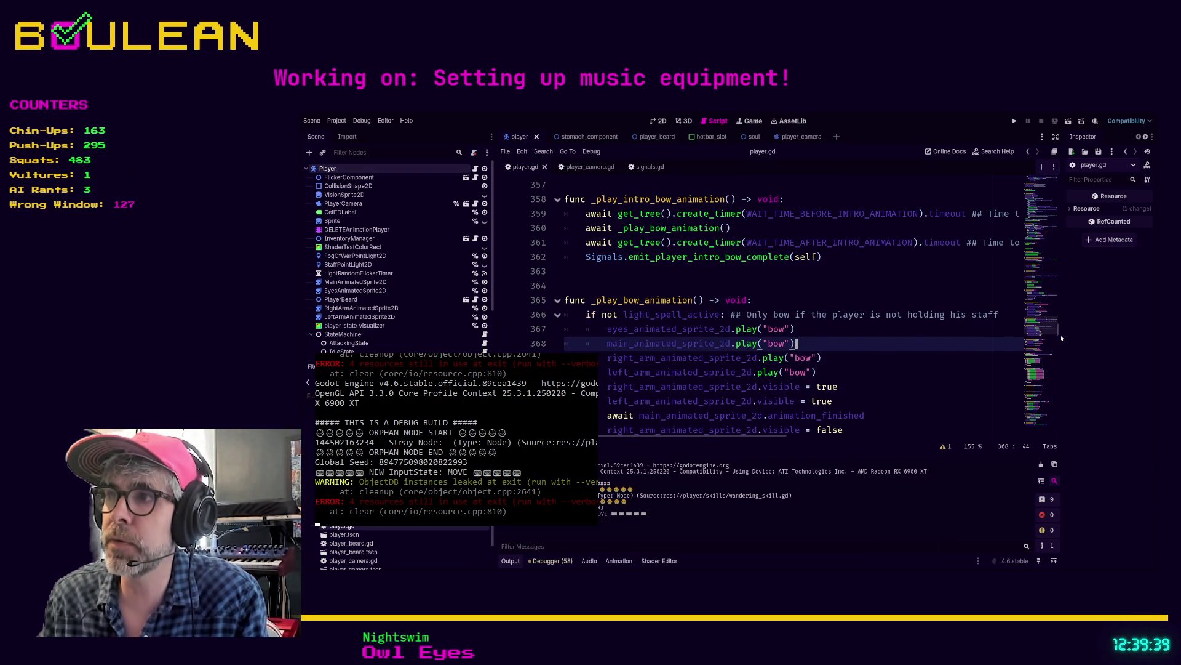
- Review _is_attack_request and the blank lines around _on_item_crafted in player.gd
{"action": "scroll", "coordinate": [1059, 345], "scroll_direction": "down", "scroll_amount": 10}
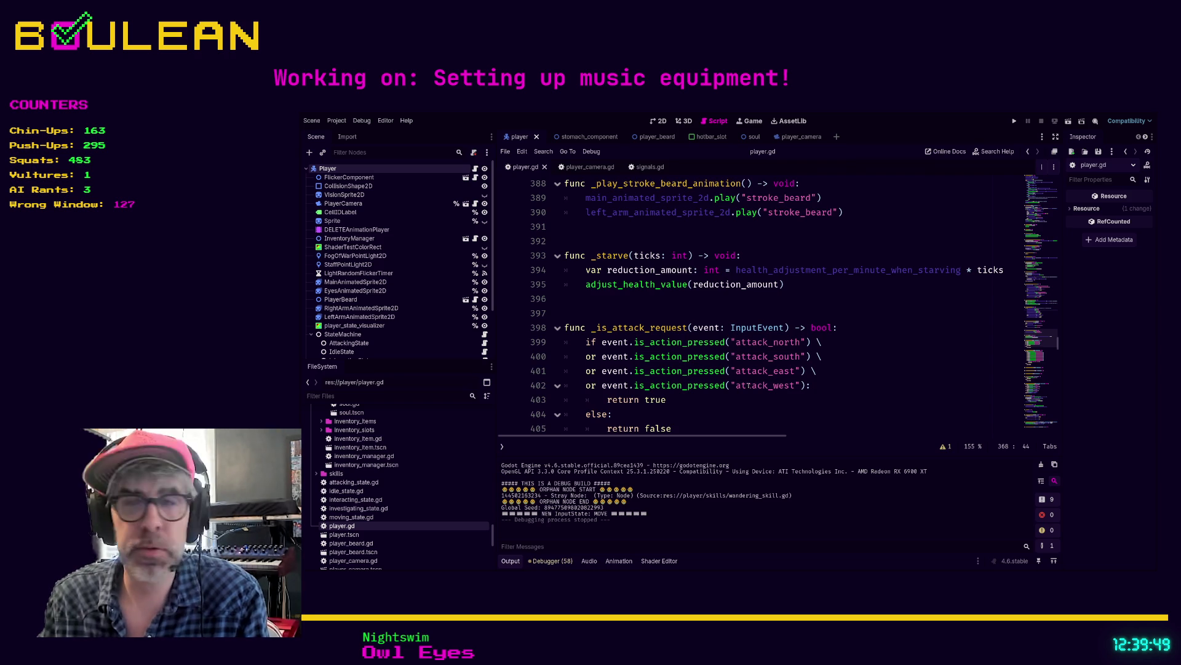
{"action": "left_click", "coordinate": [845, 397]}
{"action": "left_click_drag", "start_coordinate": [1058, 342], "coordinate": [1058, 425]}
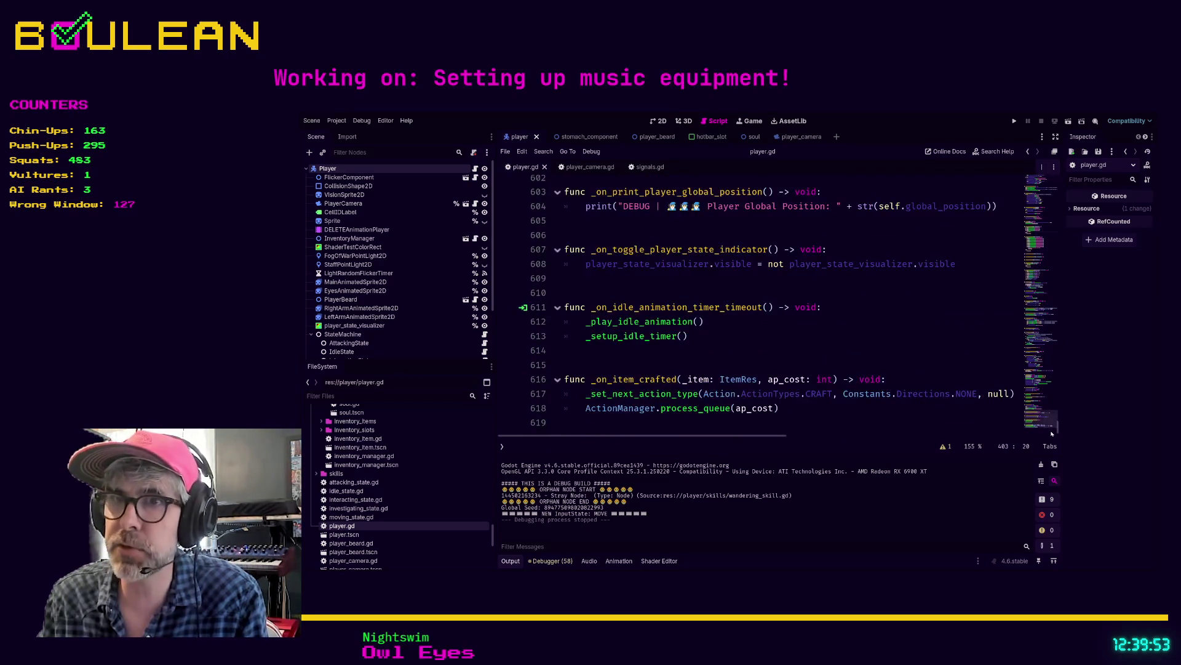
{"action": "left_click", "coordinate": [621, 421]}
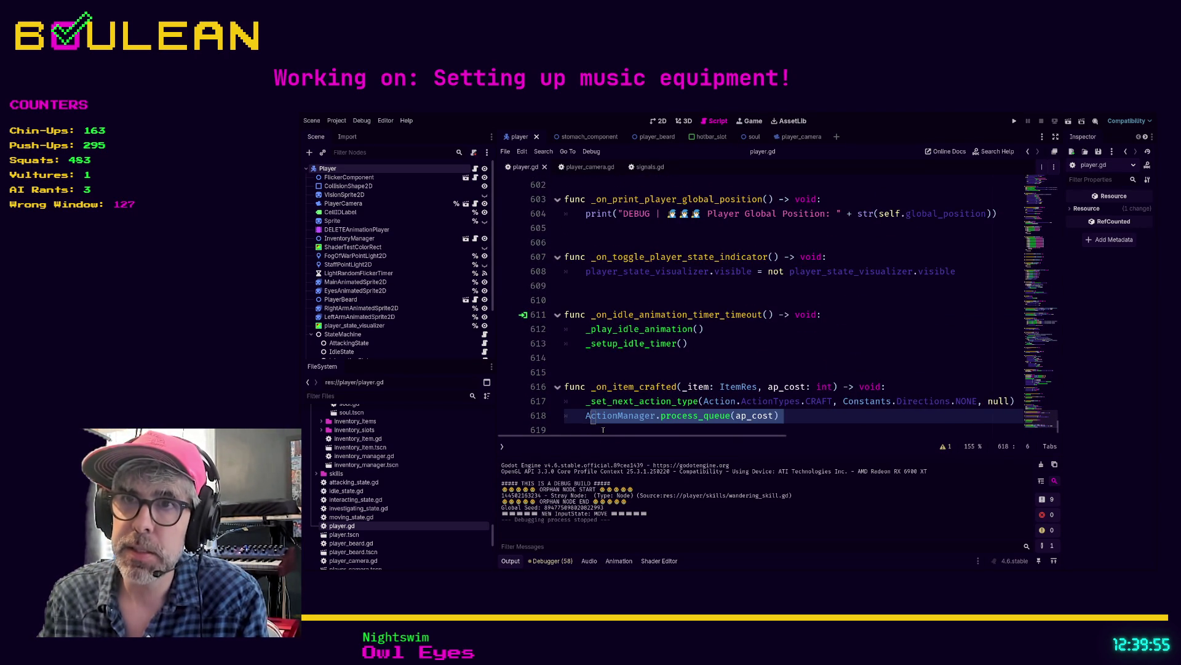
{"action": "left_click", "coordinate": [600, 372]}
{"action": "left_click", "coordinate": [602, 357]}
{"action": "left_click", "coordinate": [605, 287]}
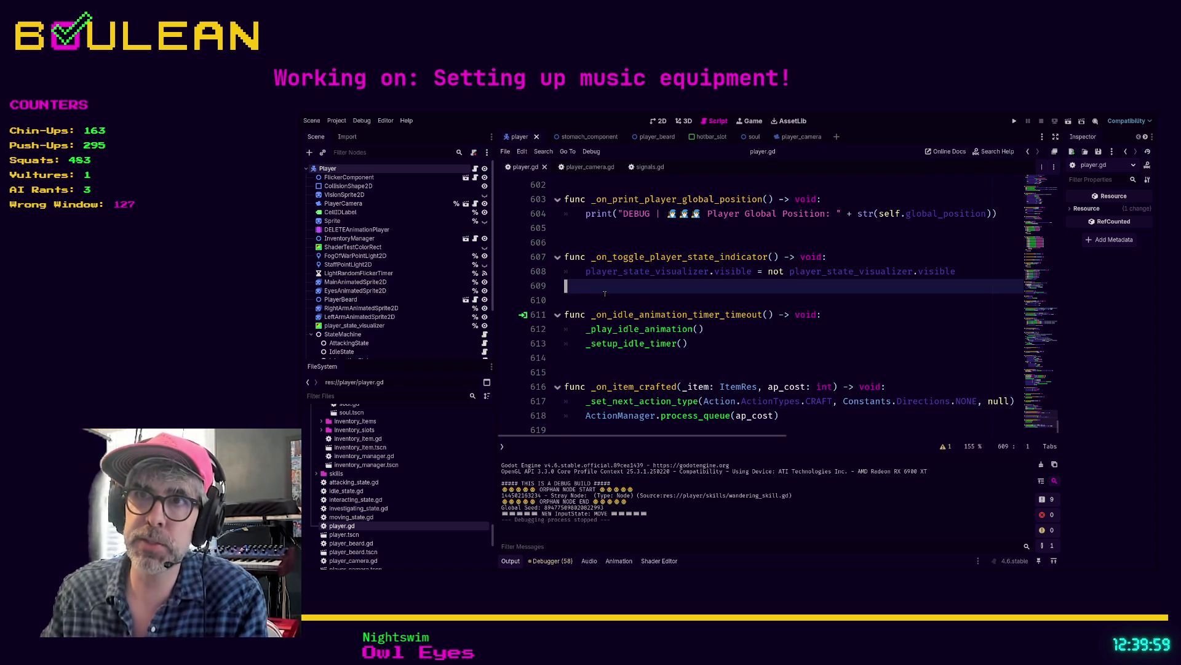
{"action": "left_click", "coordinate": [606, 300]}
{"action": "left_click", "coordinate": [618, 242]}
{"action": "scroll", "coordinate": [623, 240], "scroll_direction": "up", "scroll_amount": 1}
{"action": "scroll", "coordinate": [624, 246], "scroll_direction": "up", "scroll_amount": 1}
{"action": "left_click", "coordinate": [623, 226]}
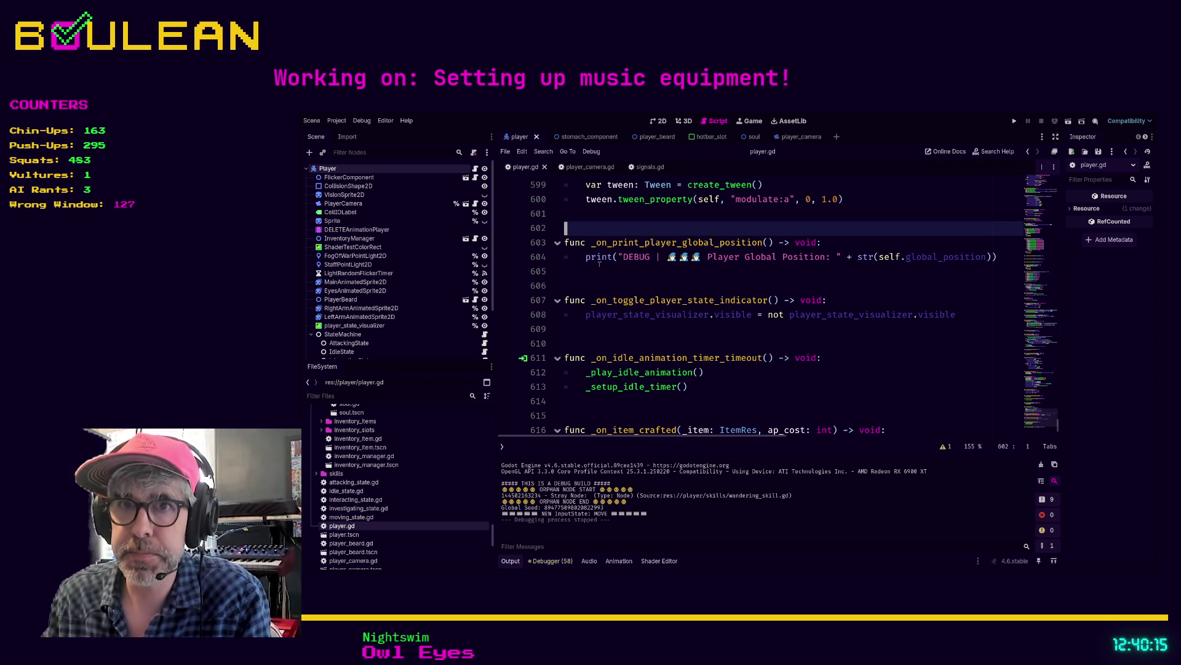
- Select the whole _is_hold_item_request function, including its print and return lines
{"action": "left_click", "coordinate": [592, 332]}
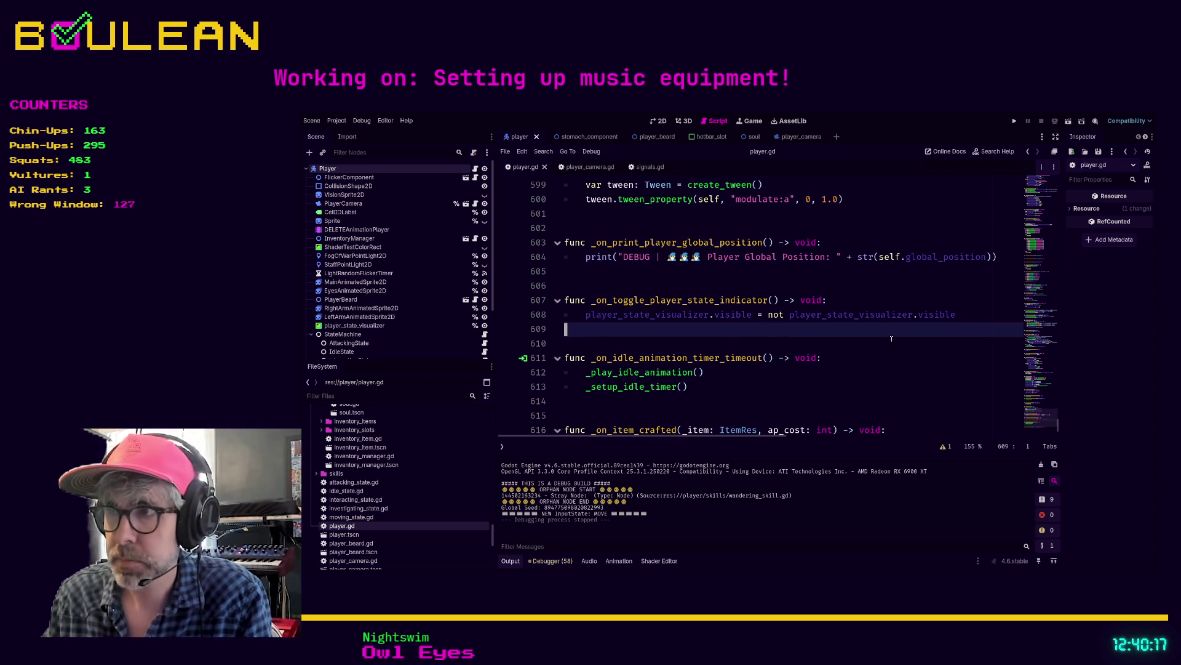
{"action": "left_click_drag", "start_coordinate": [1059, 426], "coordinate": [1067, 351]}
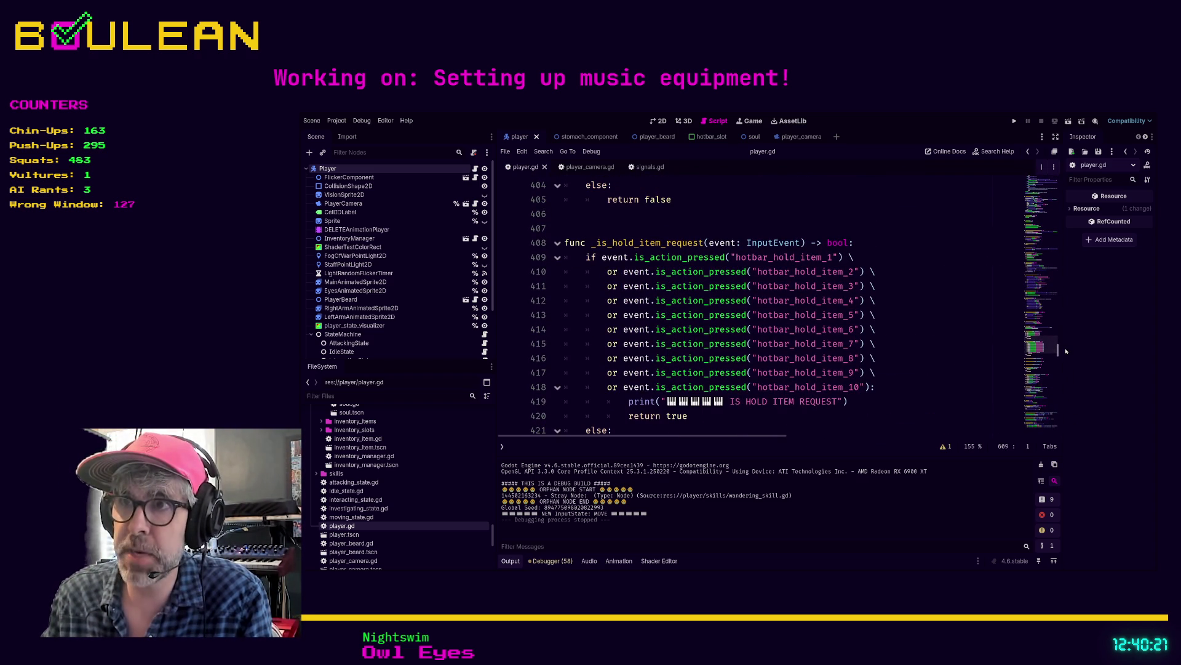
{"action": "left_click_drag", "start_coordinate": [591, 431], "coordinate": [785, 414]}
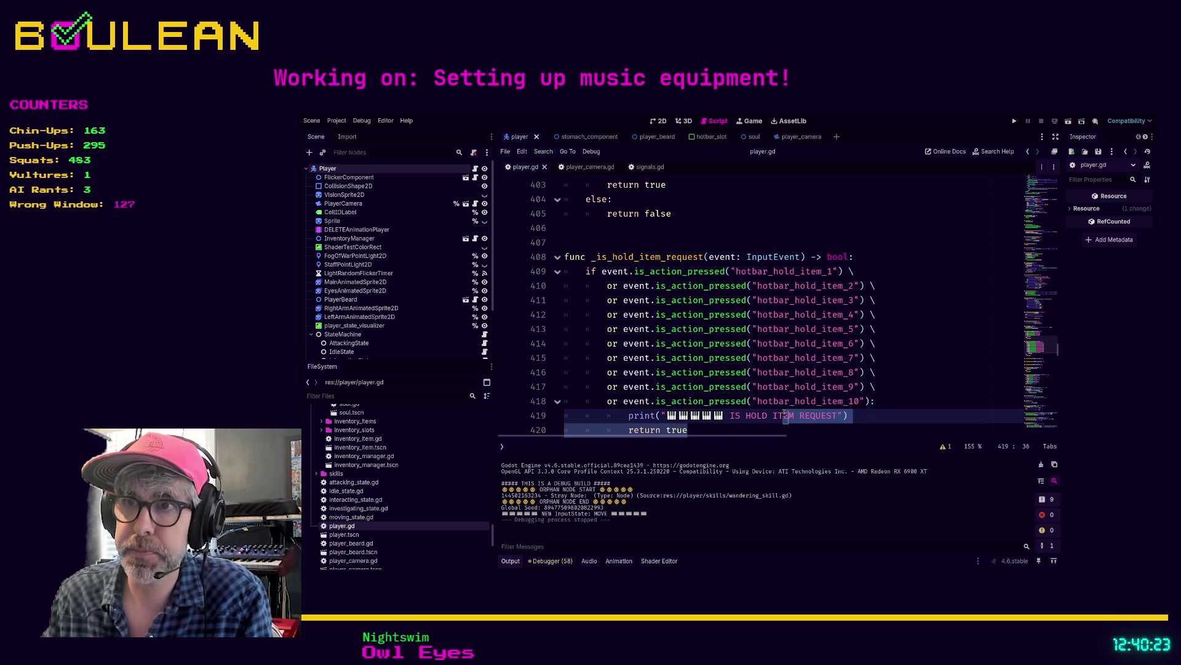
{"action": "left_click", "coordinate": [583, 282]}
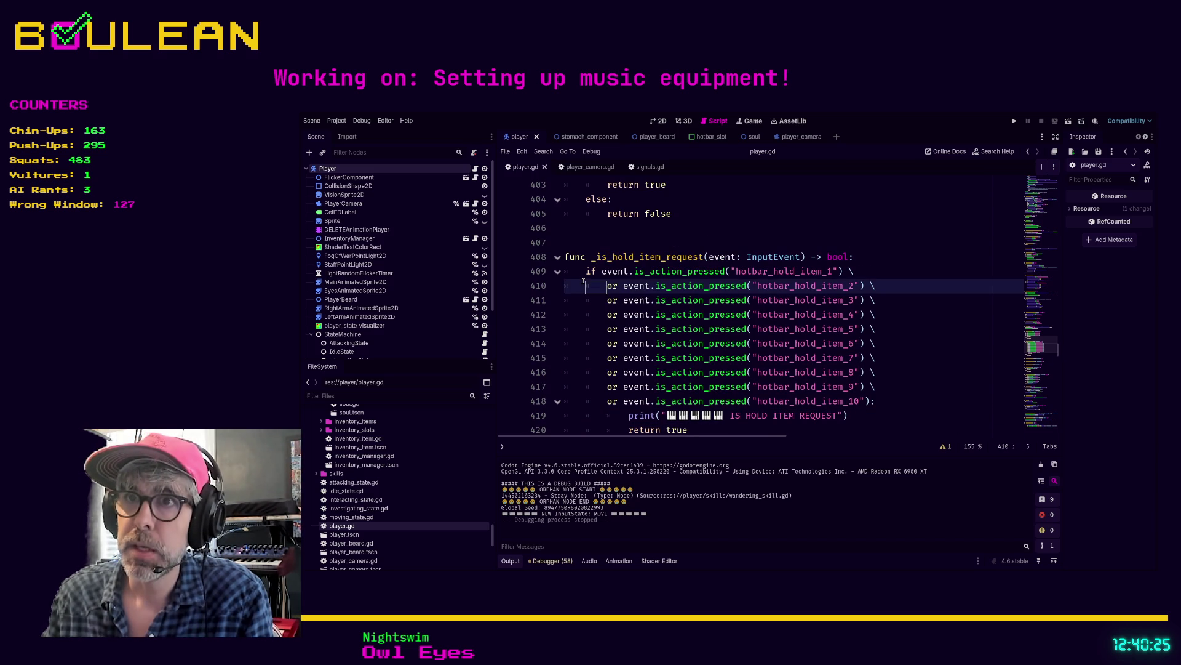
{"action": "left_click", "coordinate": [562, 256]}
{"action": "scroll", "coordinate": [716, 410], "scroll_direction": "down", "scroll_amount": 1}
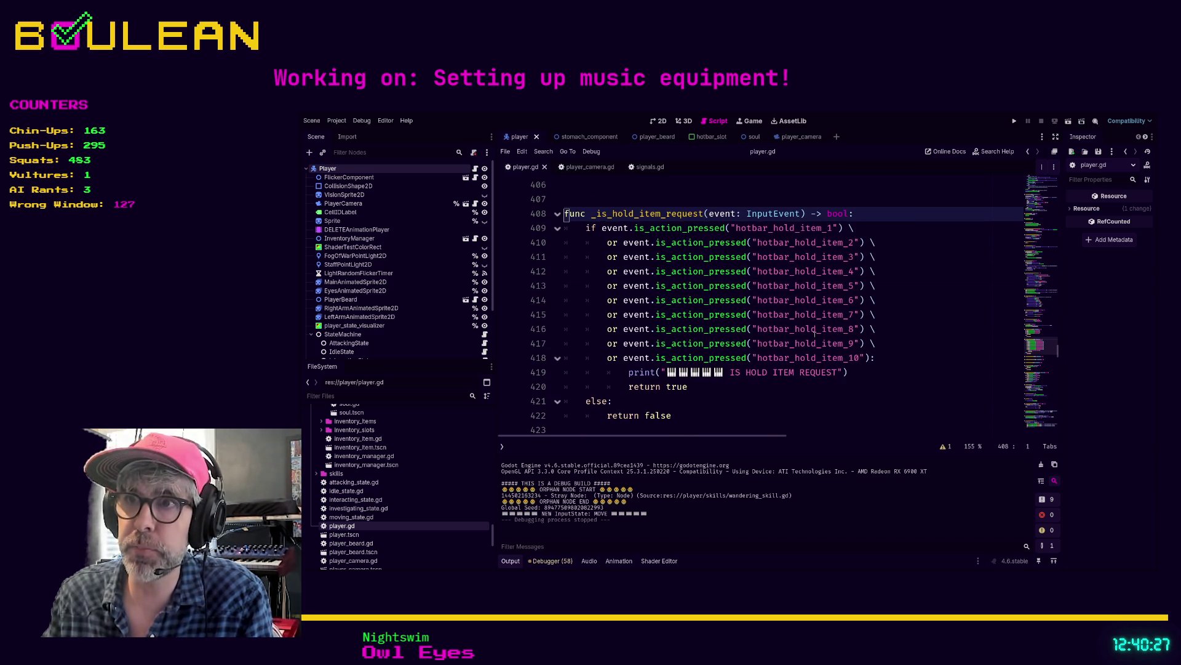
{"action": "left_click", "coordinate": [698, 414], "text": "shift"}
{"action": "scroll", "coordinate": [716, 398], "scroll_direction": "down", "scroll_amount": 2}
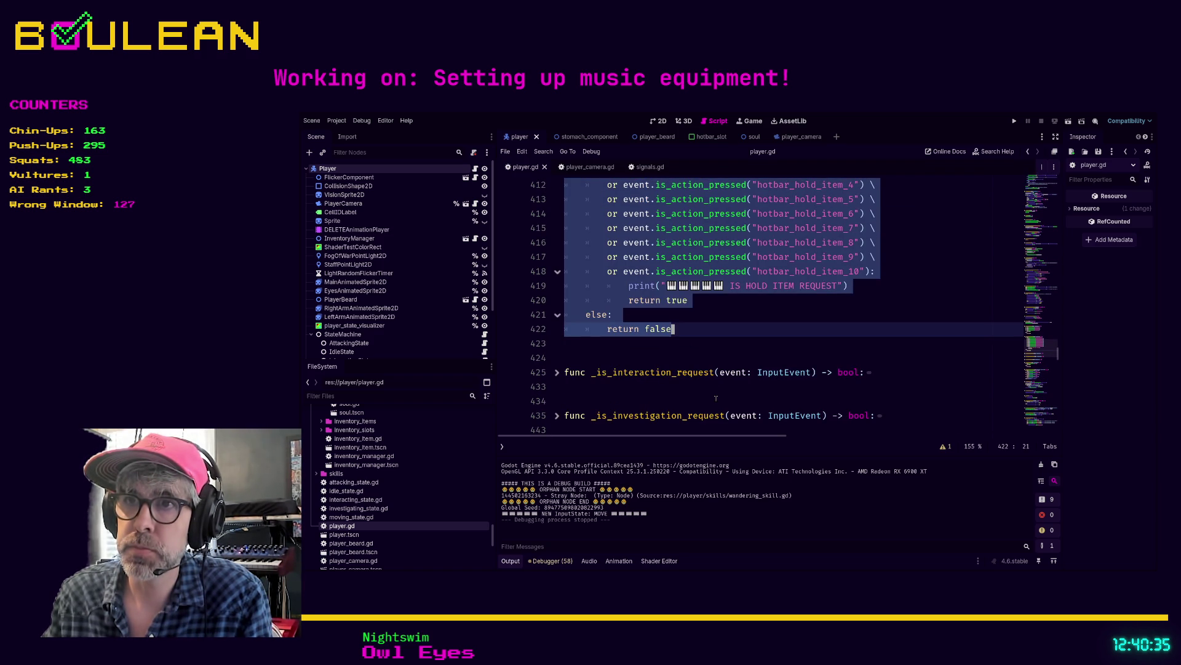
- Unfold _is_interaction_request and _is_investigation_request, then filter project files for 'hotbar'
{"action": "left_click", "coordinate": [557, 373]}
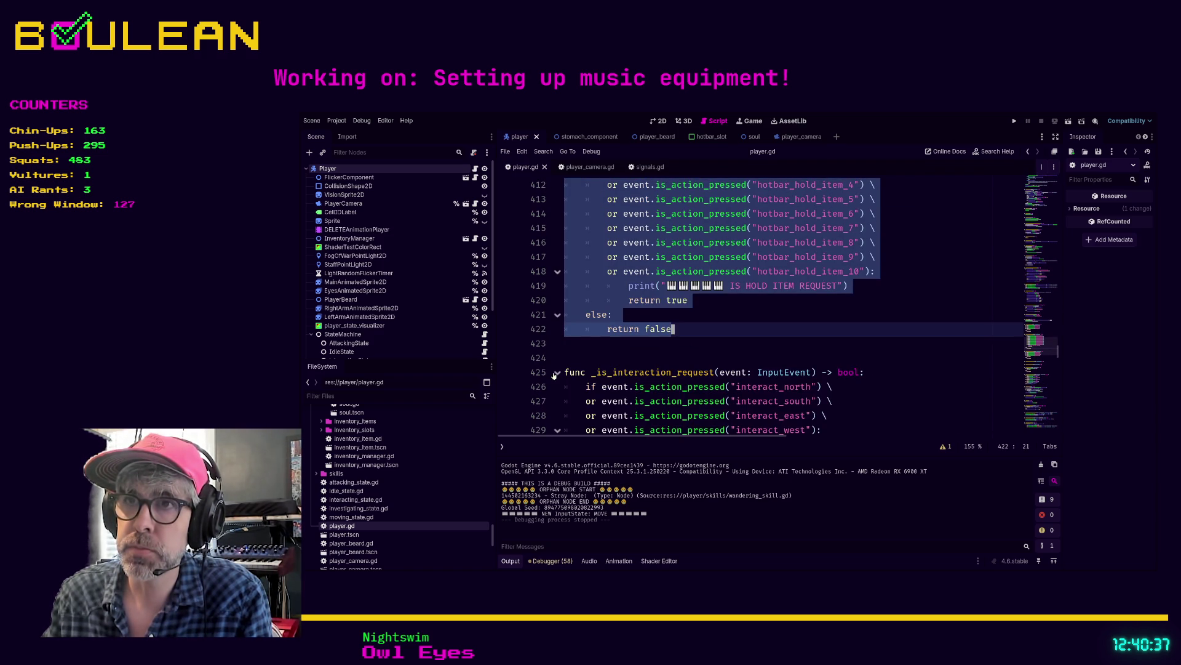
{"action": "scroll", "coordinate": [555, 375], "scroll_direction": "down", "scroll_amount": 3}
{"action": "scroll", "coordinate": [556, 375], "scroll_direction": "down", "scroll_amount": 2}
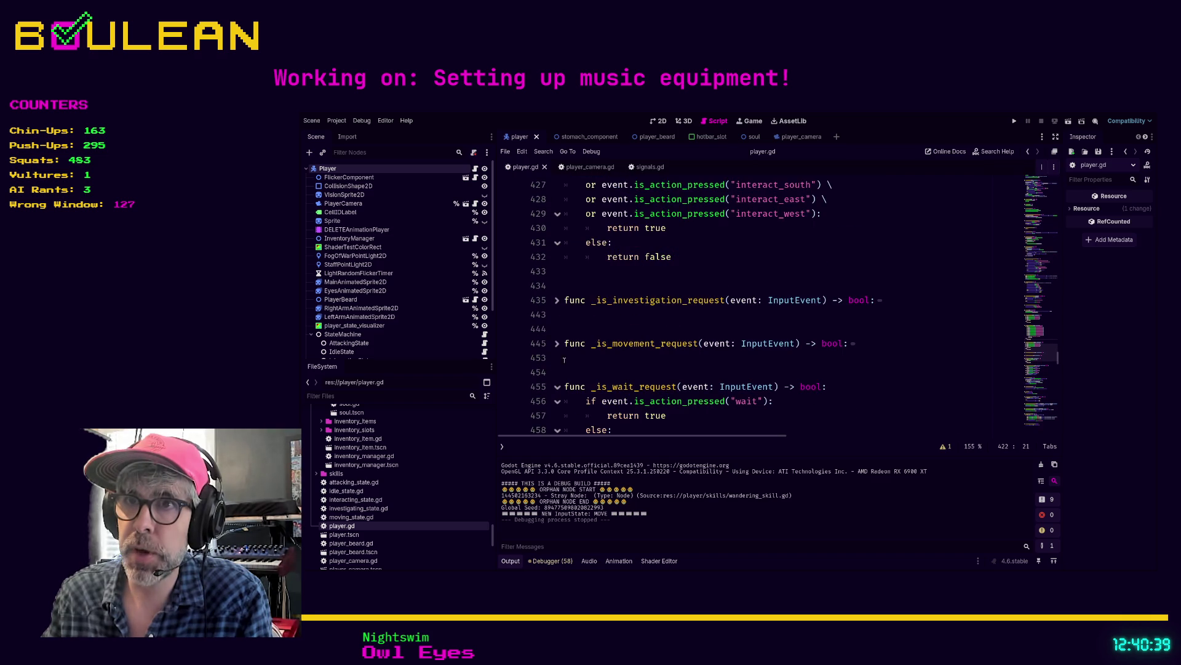
{"action": "left_click", "coordinate": [557, 300]}
{"action": "scroll", "coordinate": [565, 312], "scroll_direction": "down", "scroll_amount": 1}
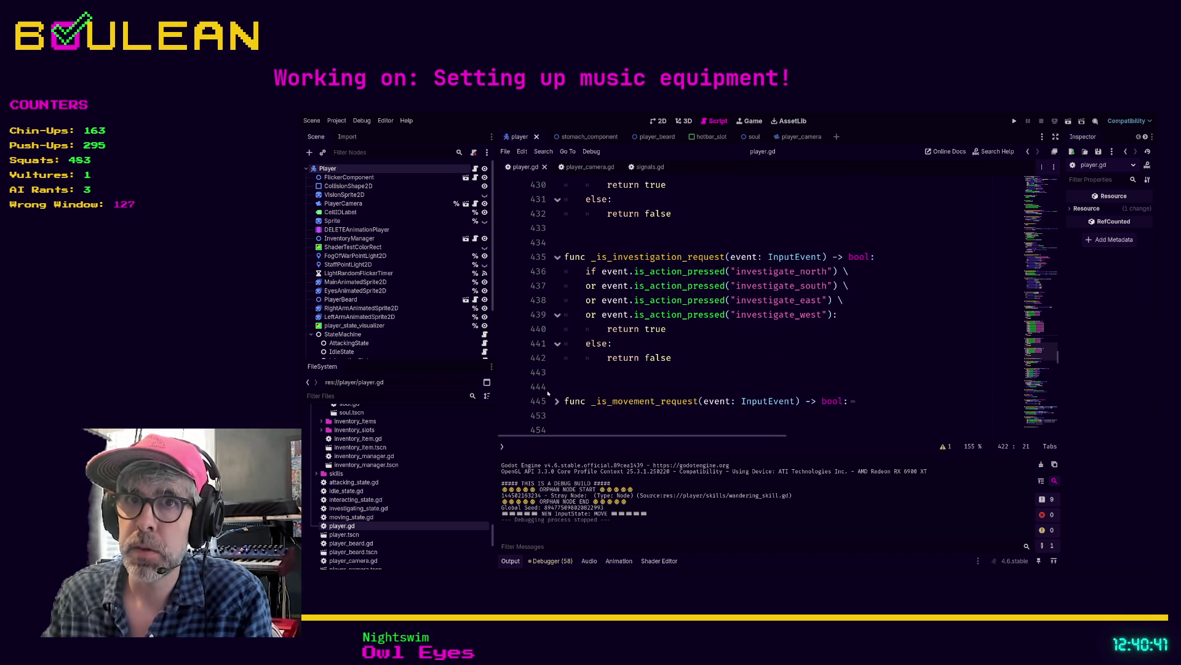
{"action": "left_click", "coordinate": [387, 394]}
{"action": "type", "text": "hotbar"}
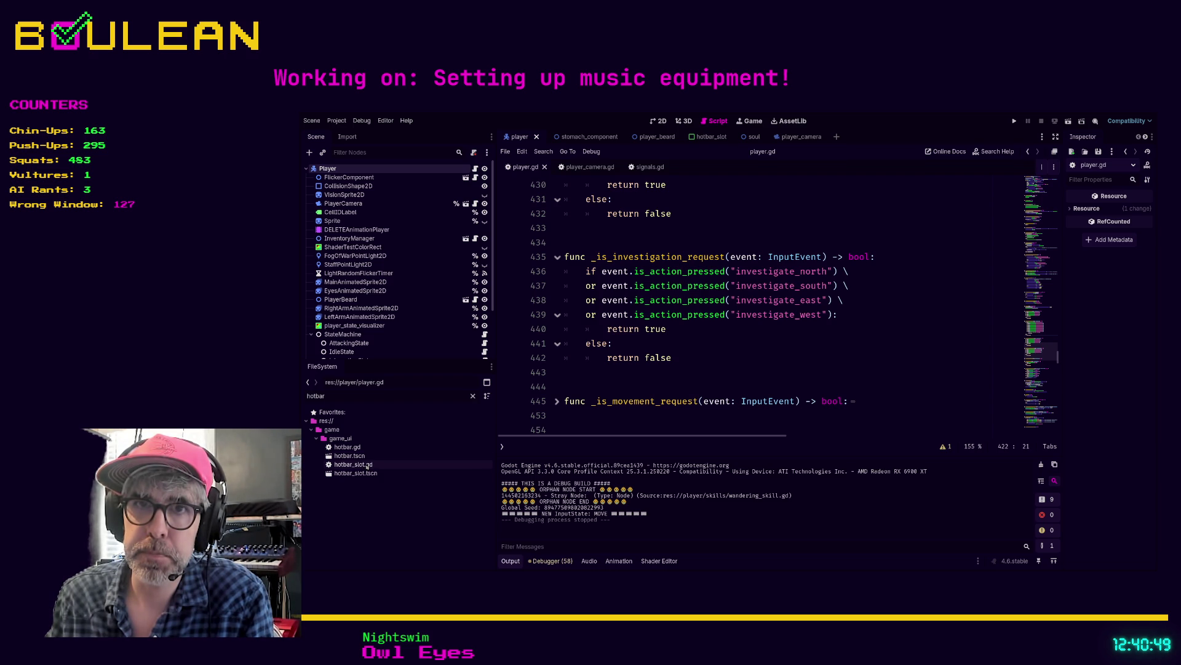
- Open hotbar.gd and read its input handler around the use-item loop, lines 43–50
{"action": "double_click", "coordinate": [361, 449]}
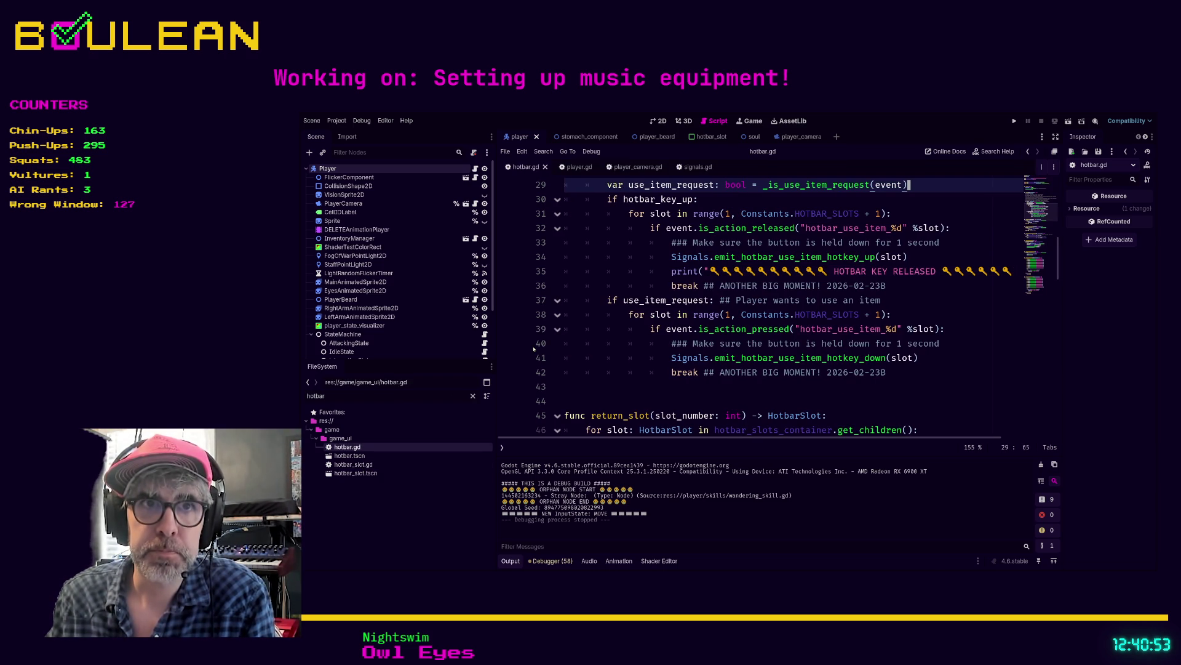
{"action": "left_click", "coordinate": [655, 385]}
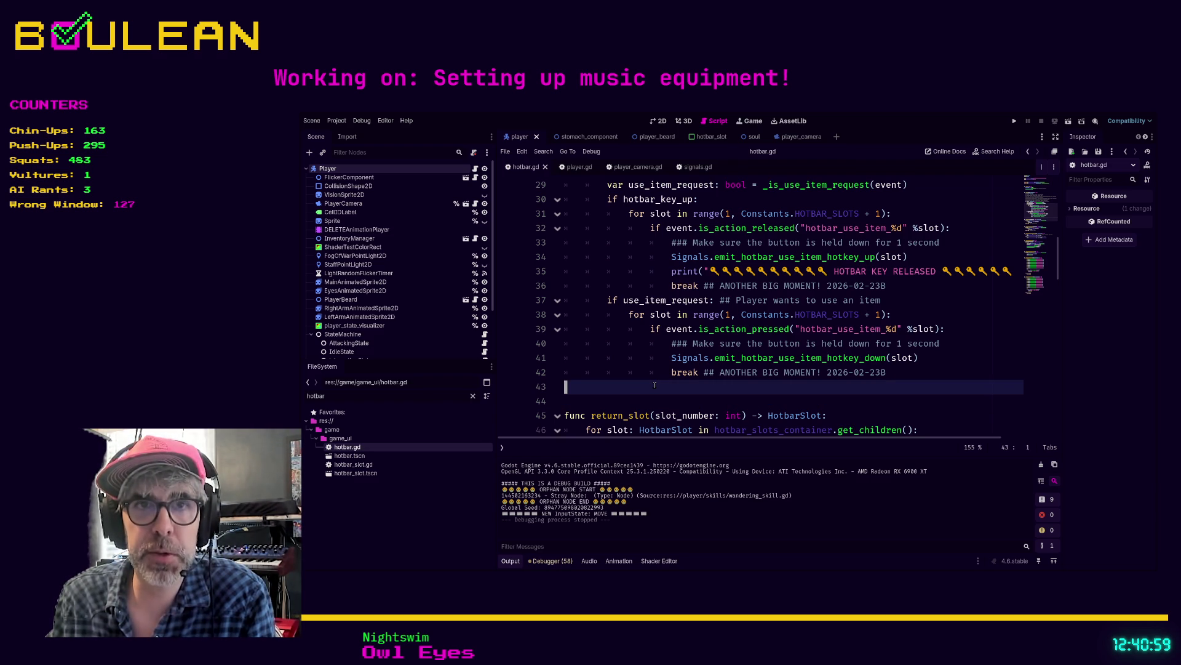
{"action": "scroll", "coordinate": [690, 382], "scroll_direction": "down", "scroll_amount": 3}
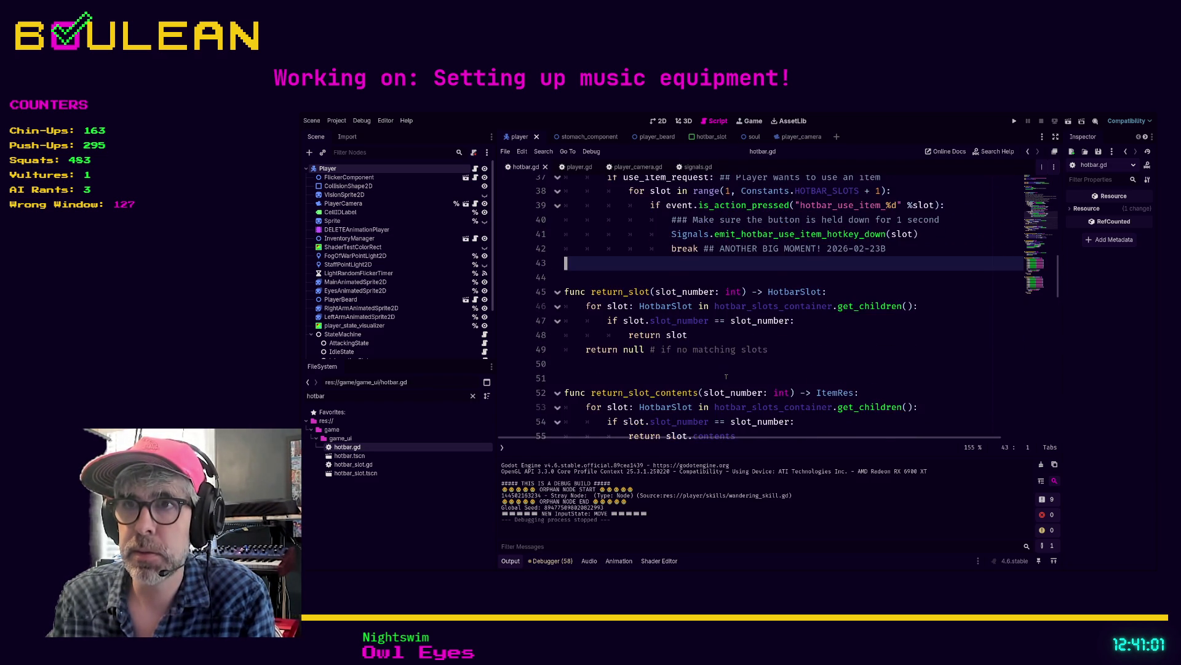
{"action": "left_click", "coordinate": [668, 374]}
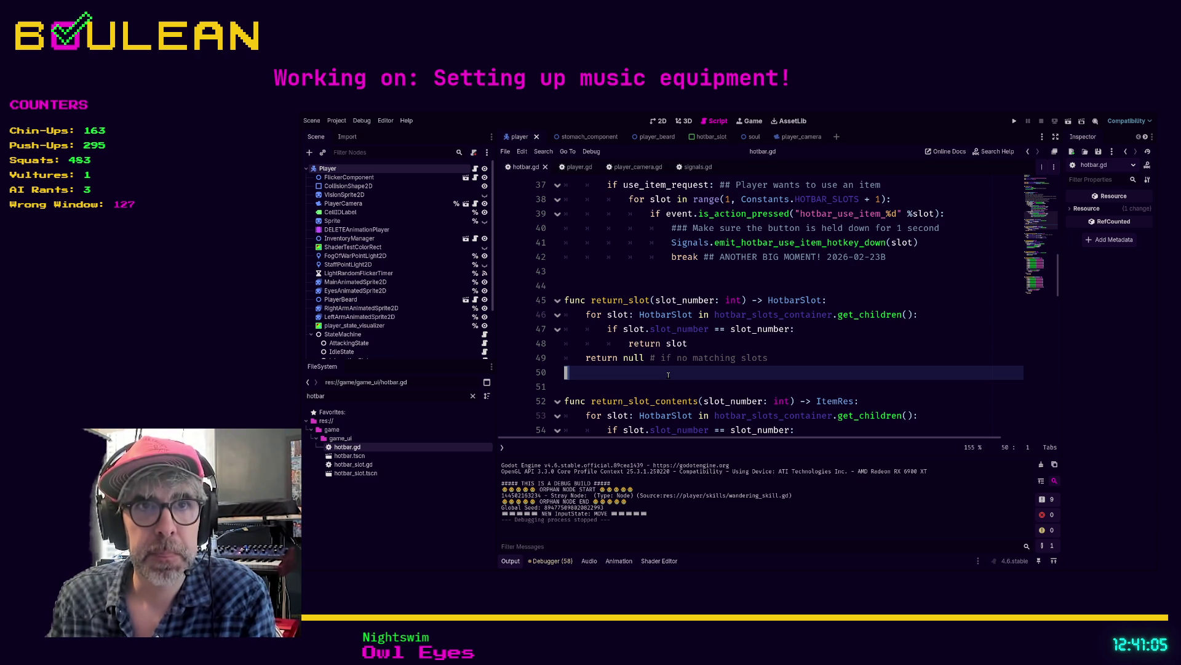
{"action": "scroll", "coordinate": [668, 375], "scroll_direction": "down", "scroll_amount": 3}
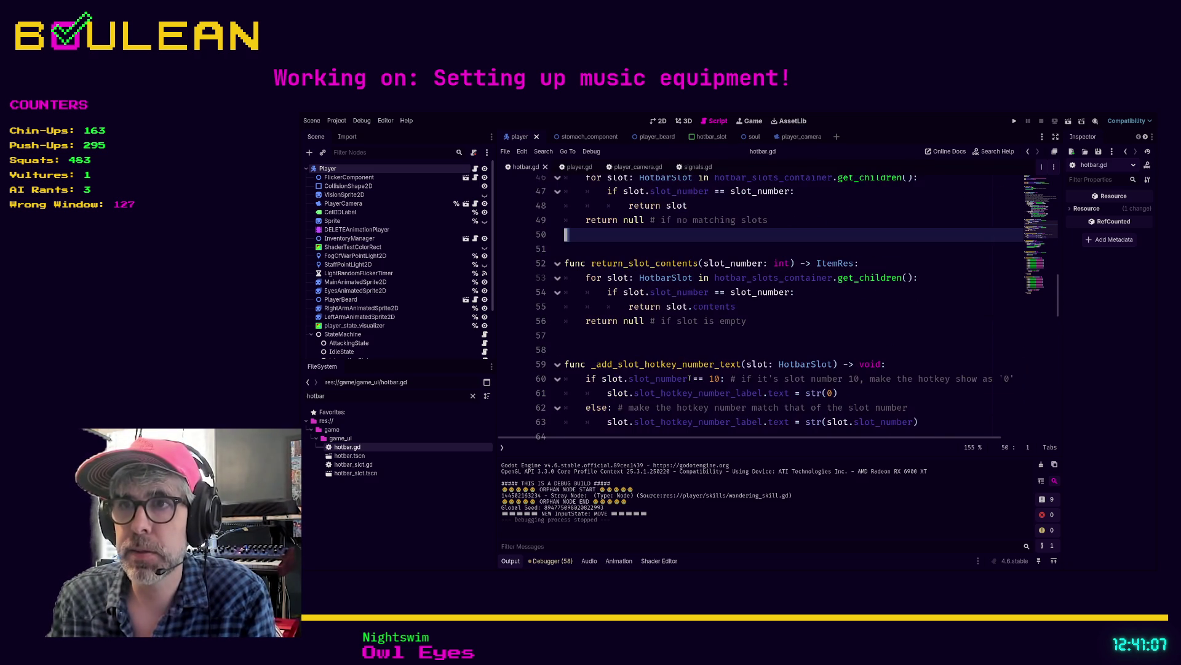
{"action": "scroll", "coordinate": [683, 372], "scroll_direction": "up", "scroll_amount": 10}
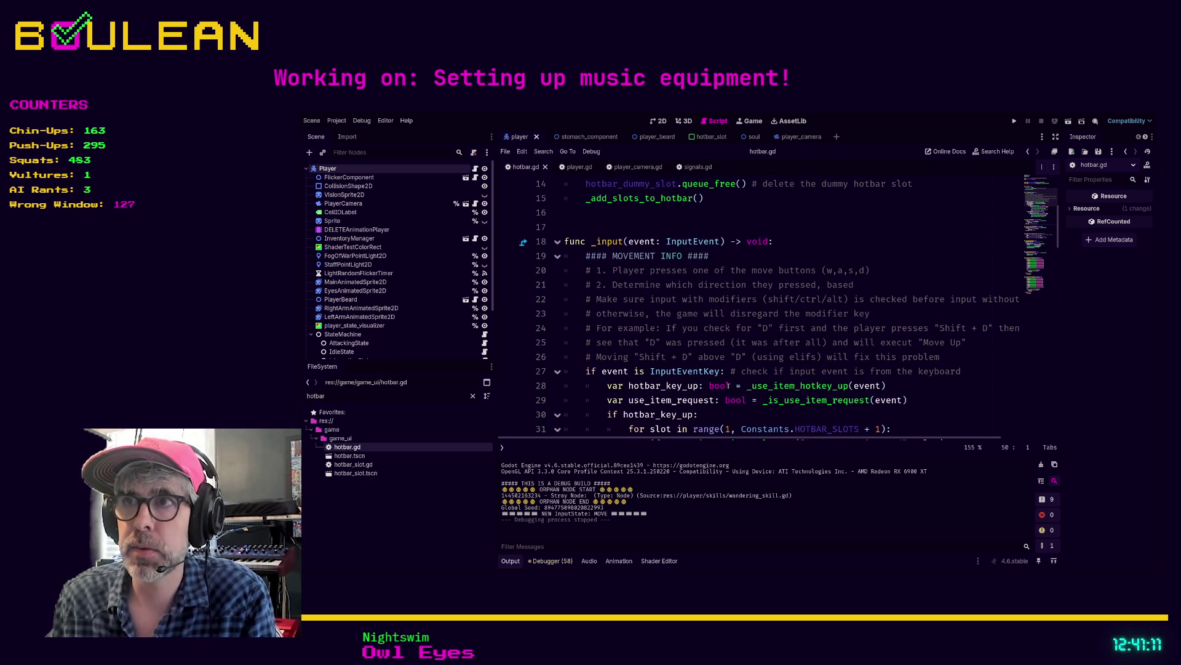
{"action": "scroll", "coordinate": [729, 378], "scroll_direction": "up", "scroll_amount": 3}
{"action": "scroll", "coordinate": [731, 372], "scroll_direction": "down", "scroll_amount": 4}
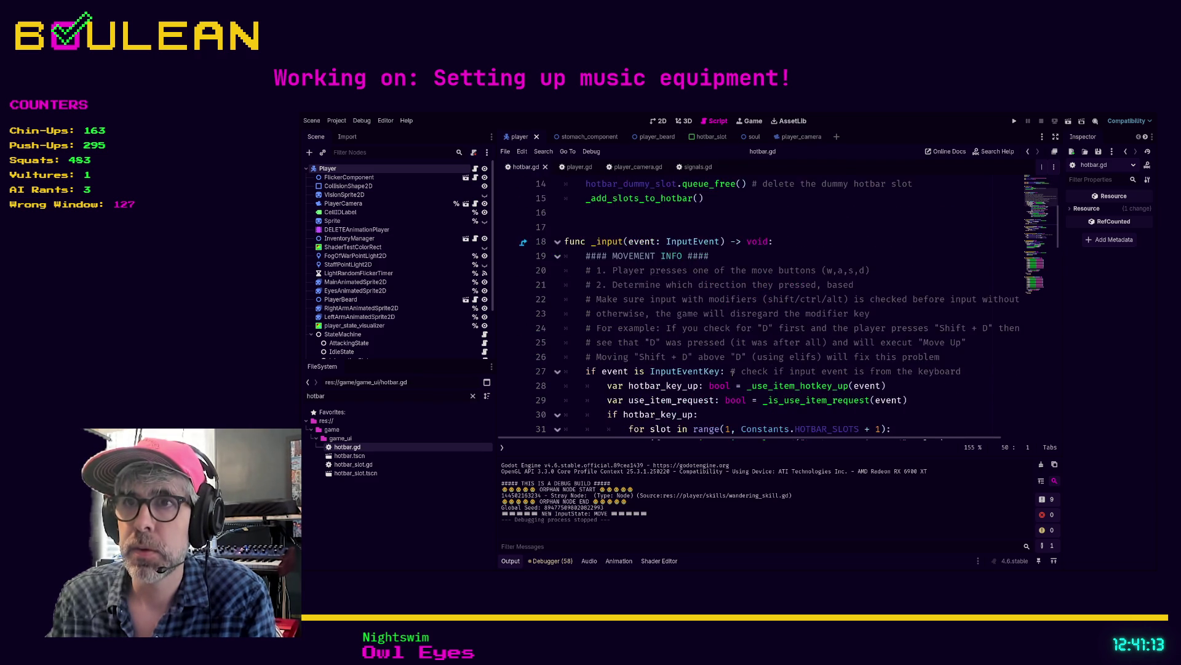
{"action": "scroll", "coordinate": [613, 346], "scroll_direction": "down", "scroll_amount": 1}
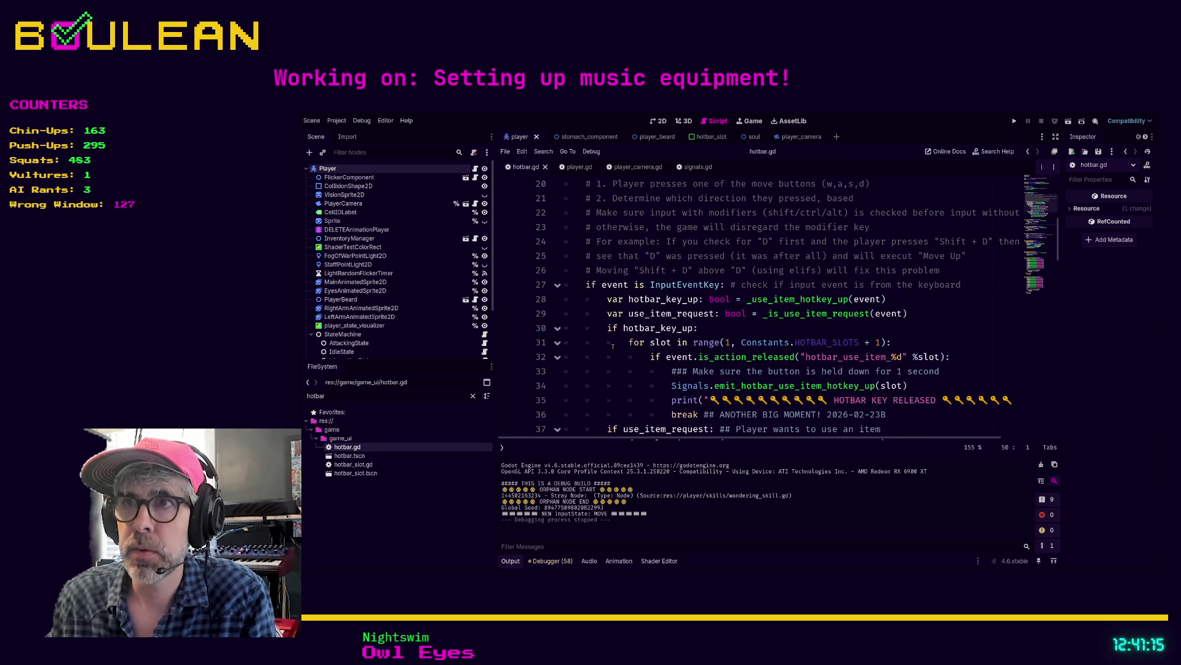
{"action": "scroll", "coordinate": [626, 320], "scroll_direction": "down", "scroll_amount": 1}
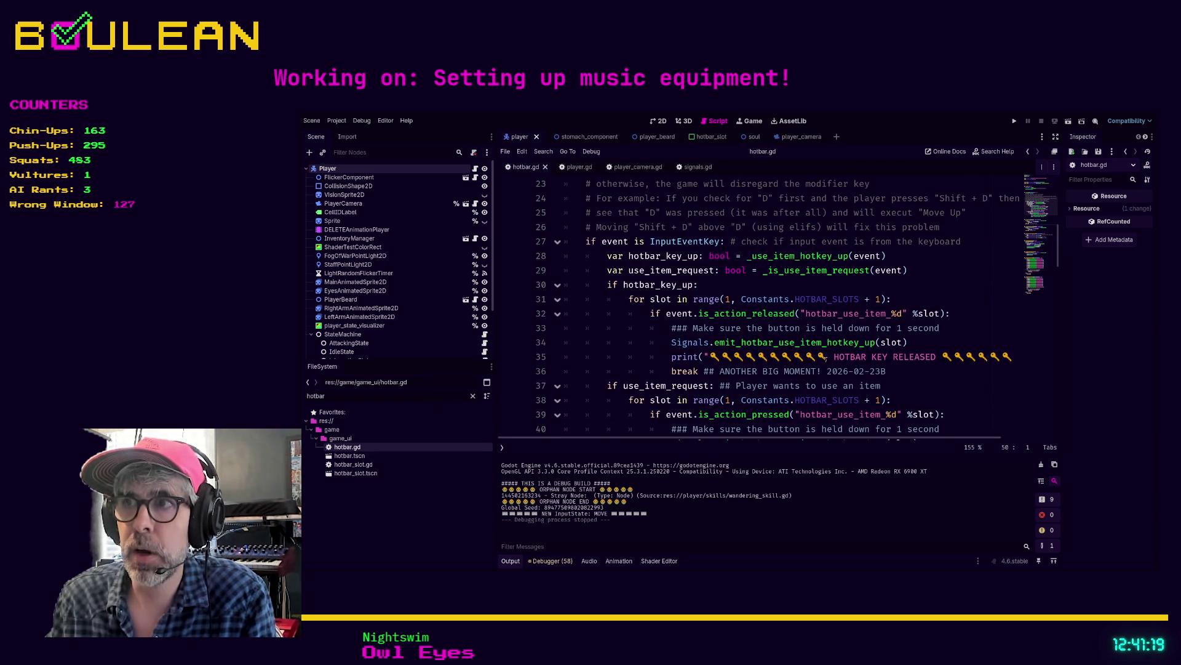
- Inspect the hotbar key-released block and jump to the _is_use_item_request definition
{"action": "mouse_move", "coordinate": [889, 372]}
{"action": "left_mouse_down"}
{"action": "mouse_move", "coordinate": [616, 369]}
{"action": "mouse_move", "coordinate": [576, 299]}
{"action": "left_mouse_up"}
{"action": "left_click", "coordinate": [623, 332]}
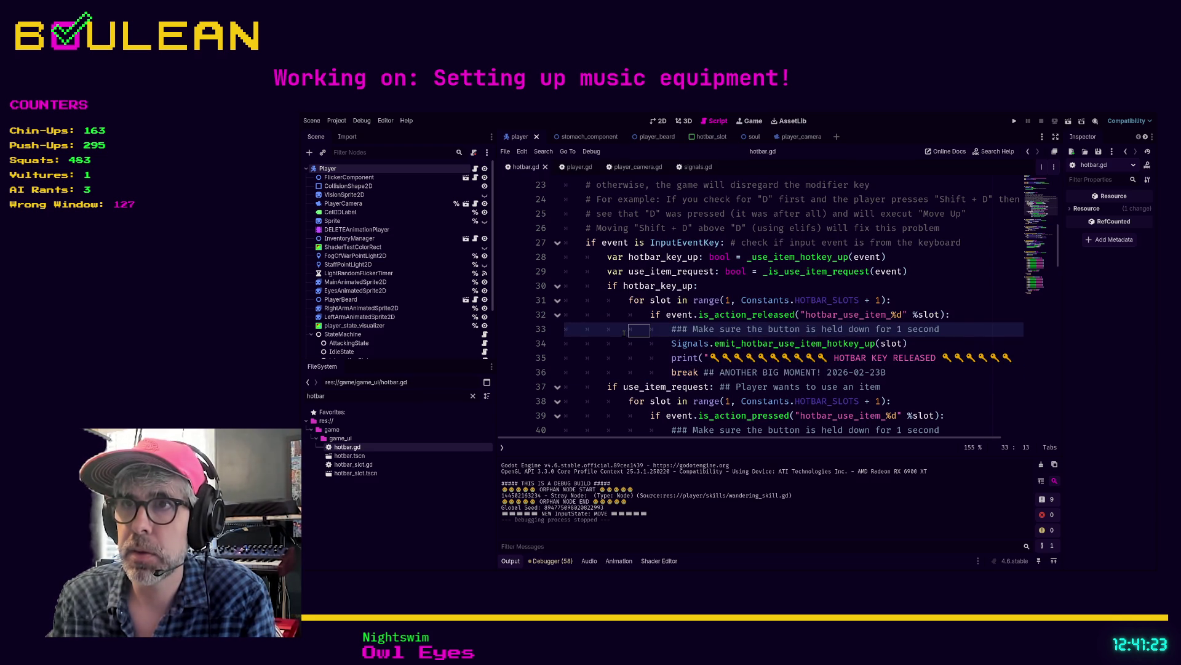
{"action": "scroll", "coordinate": [624, 332], "scroll_direction": "down", "scroll_amount": 1}
{"action": "scroll", "coordinate": [624, 332], "scroll_direction": "down", "scroll_amount": 1}
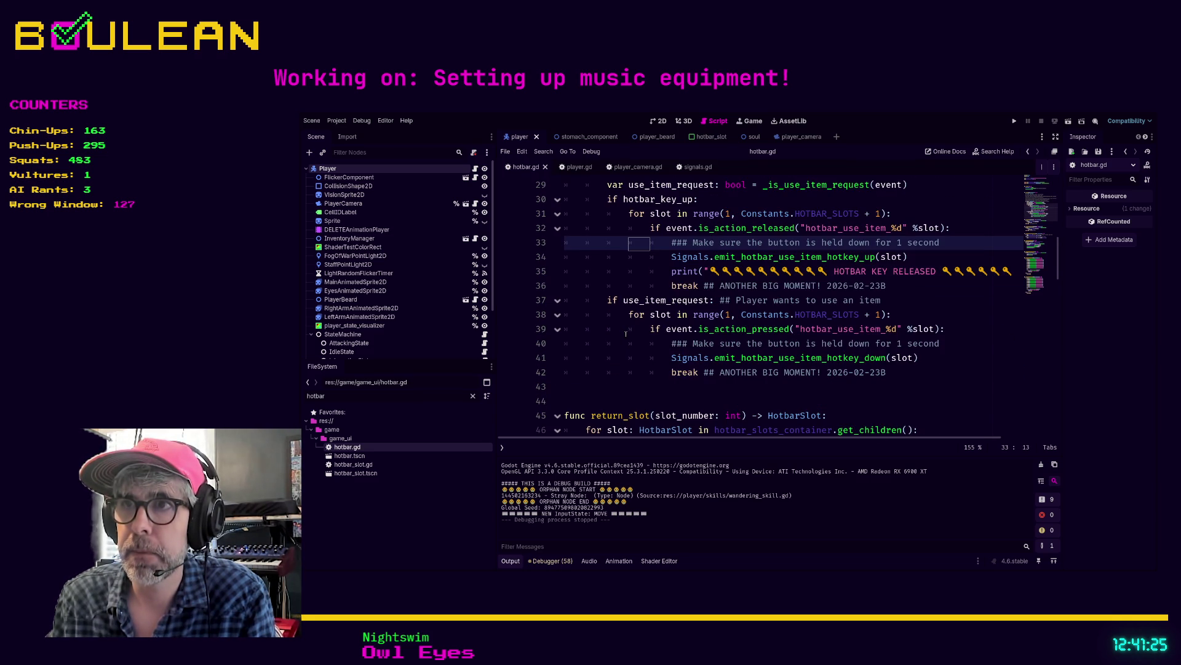
{"action": "scroll", "coordinate": [639, 267], "scroll_direction": "up", "scroll_amount": 1}
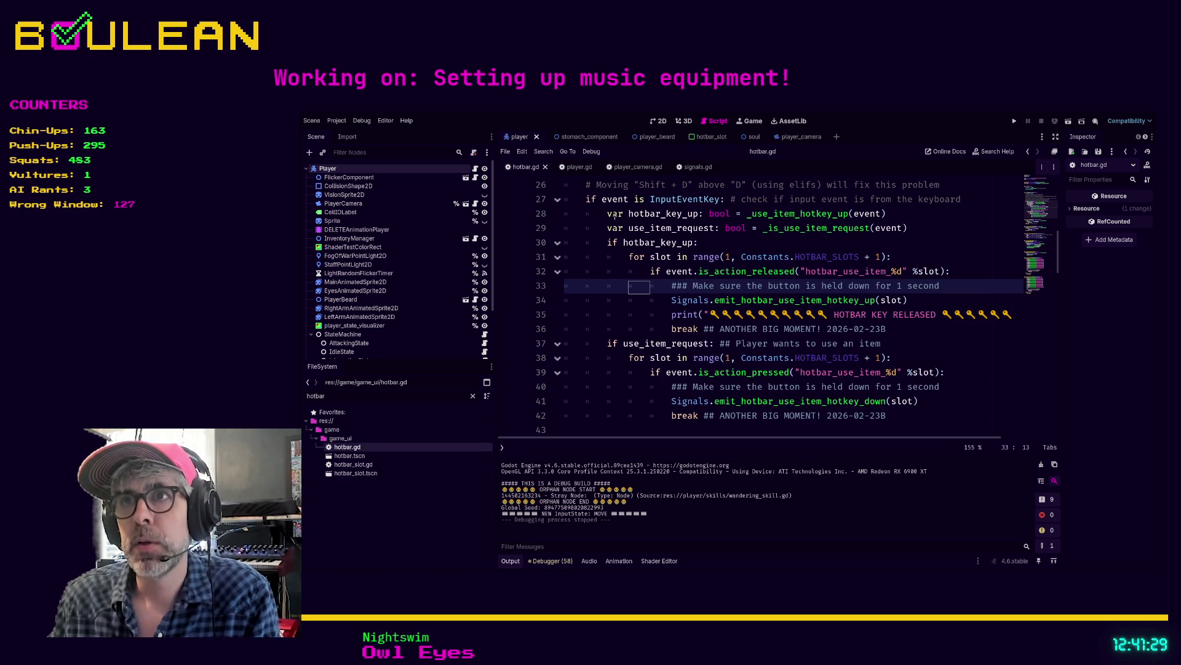
{"action": "scroll", "coordinate": [790, 270], "scroll_direction": "up", "scroll_amount": 2}
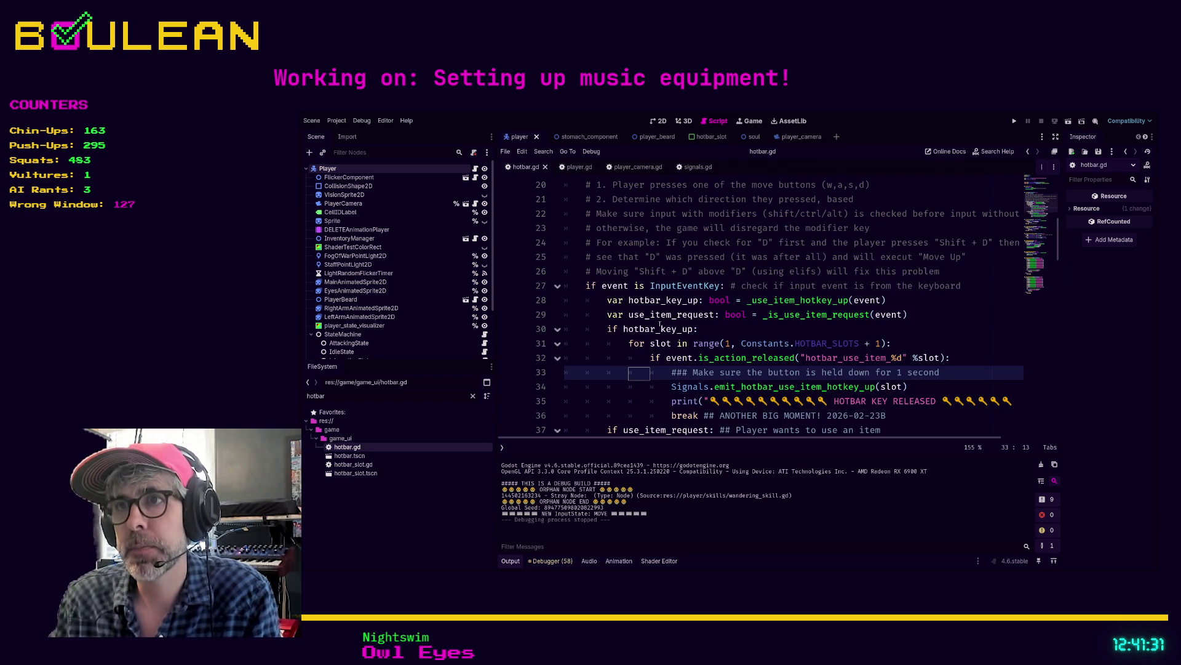
{"action": "scroll", "coordinate": [763, 307], "scroll_direction": "down", "scroll_amount": 1}
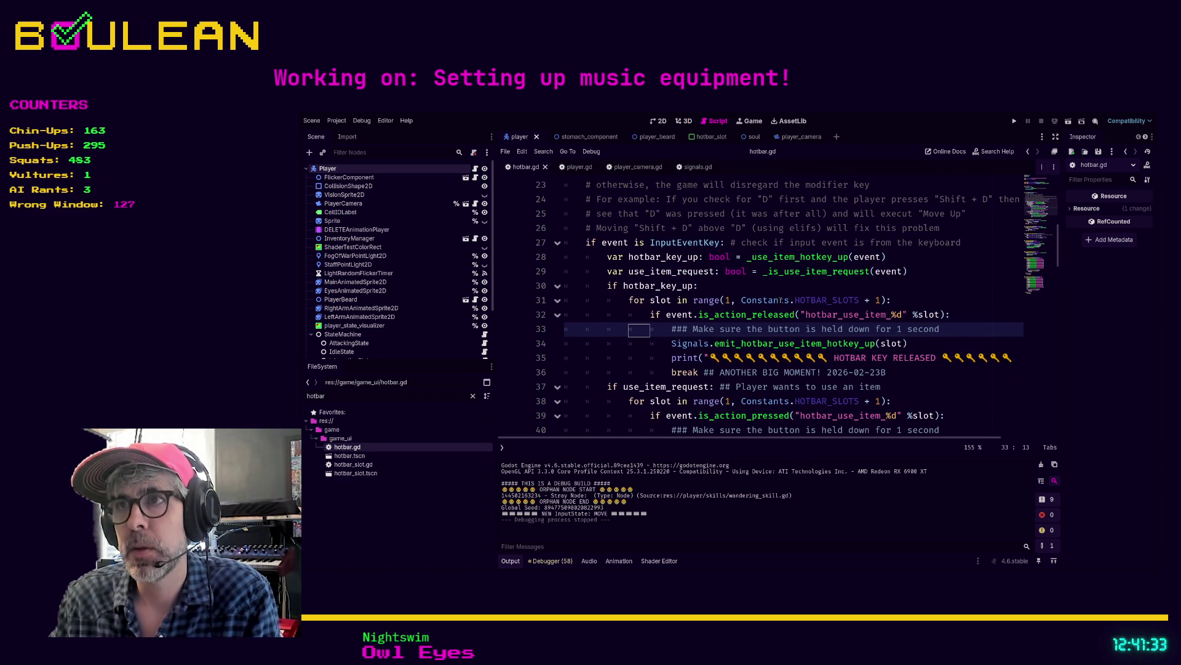
{"action": "left_click", "coordinate": [798, 273], "text": "ctrl"}
{"action": "scroll", "coordinate": [647, 293], "scroll_direction": "down", "scroll_amount": 1}
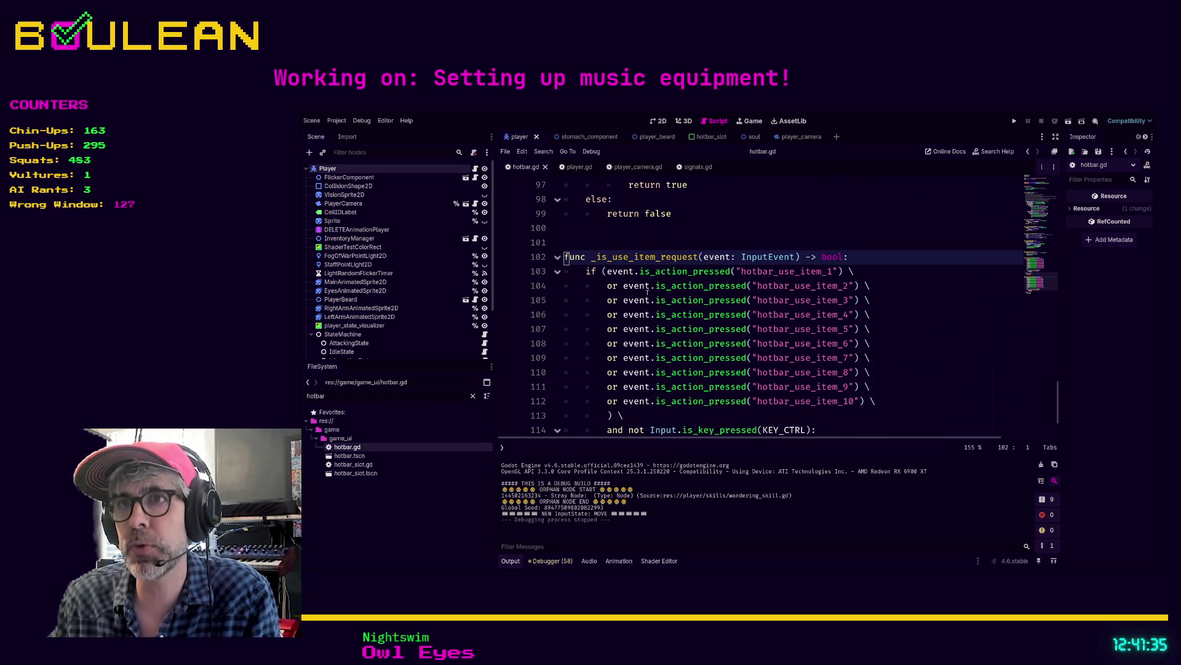
{"action": "left_click", "coordinate": [579, 168]}
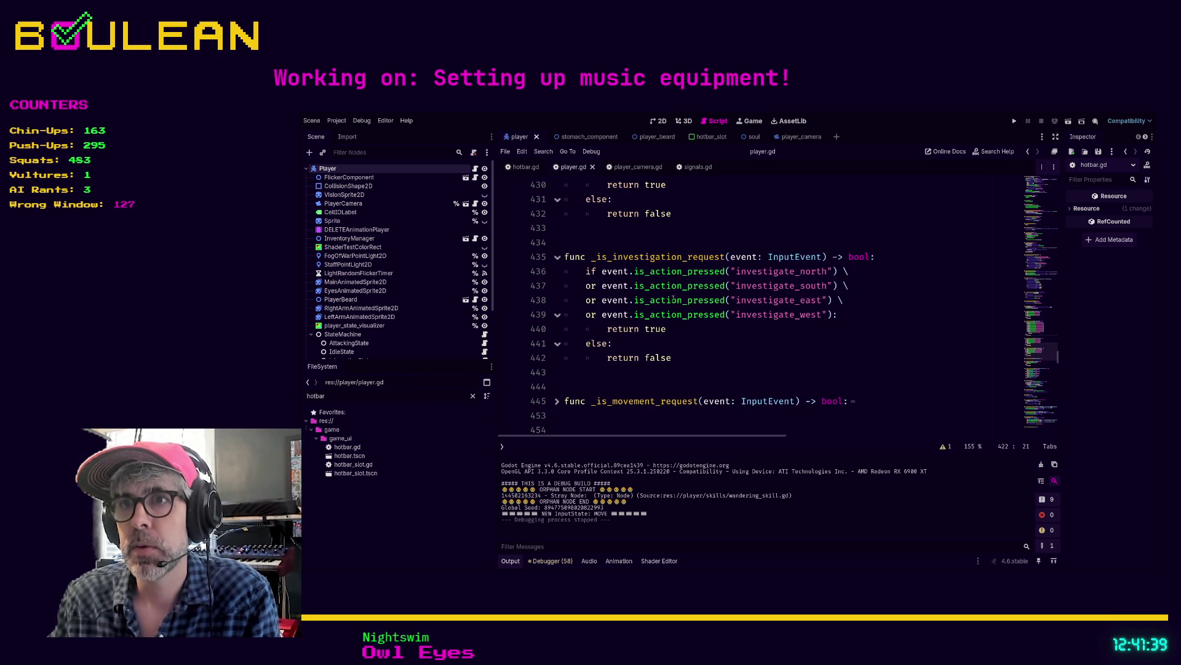
{"action": "scroll", "coordinate": [677, 305], "scroll_direction": "up", "scroll_amount": 3}
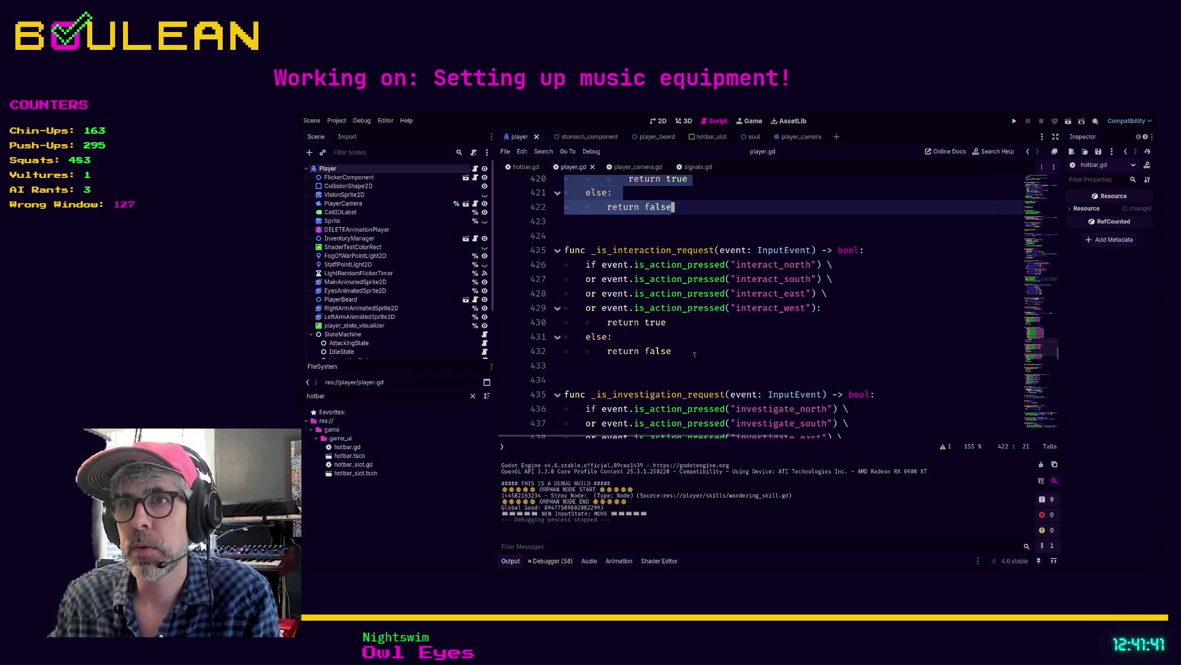
{"action": "scroll", "coordinate": [694, 355], "scroll_direction": "up", "scroll_amount": 5}
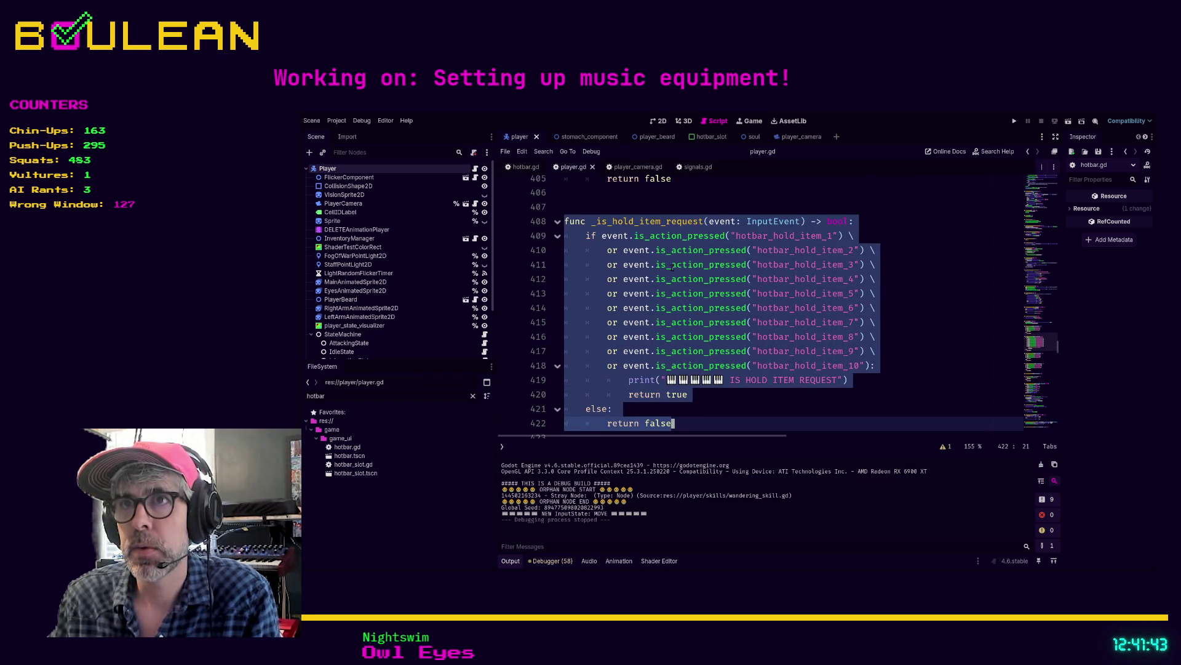
{"action": "left_click", "coordinate": [585, 250]}
{"action": "scroll", "coordinate": [624, 291], "scroll_direction": "down", "scroll_amount": 3}
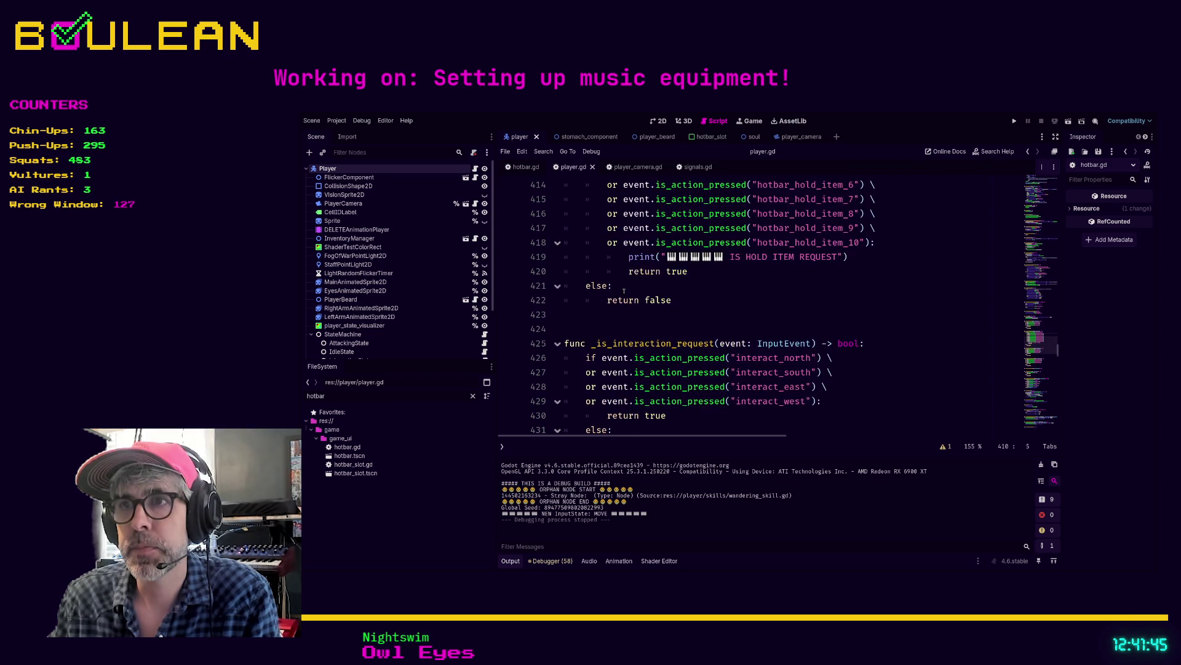
{"action": "scroll", "coordinate": [706, 381], "scroll_direction": "up", "scroll_amount": 1}
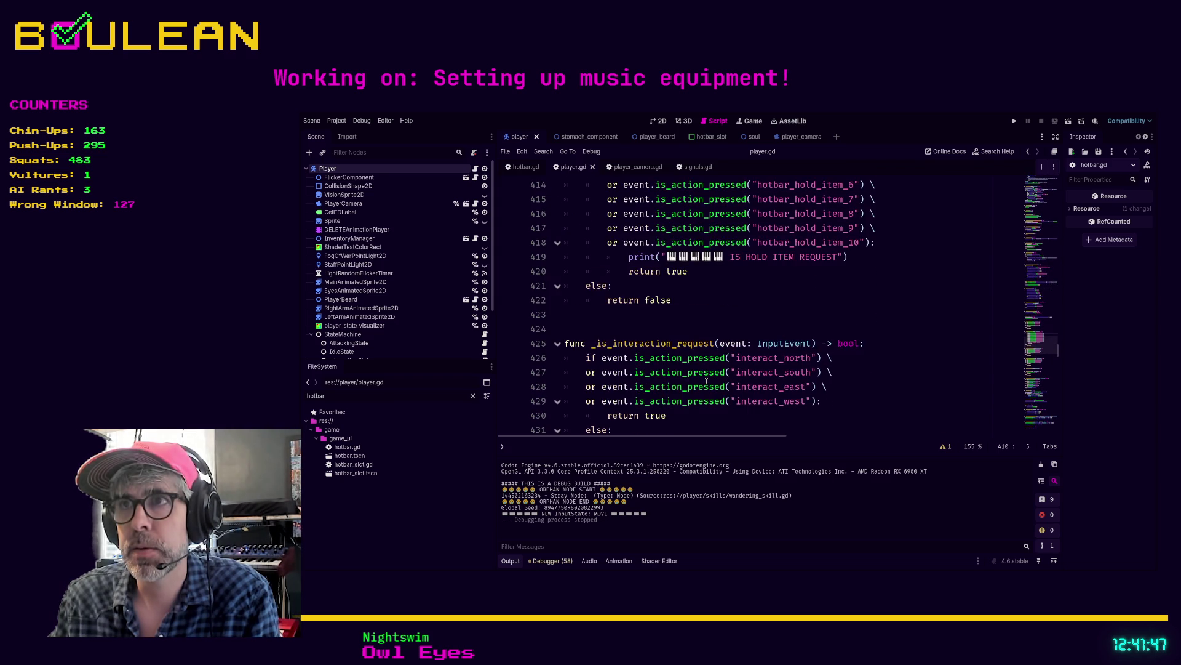
{"action": "scroll", "coordinate": [706, 381], "scroll_direction": "up", "scroll_amount": 3}
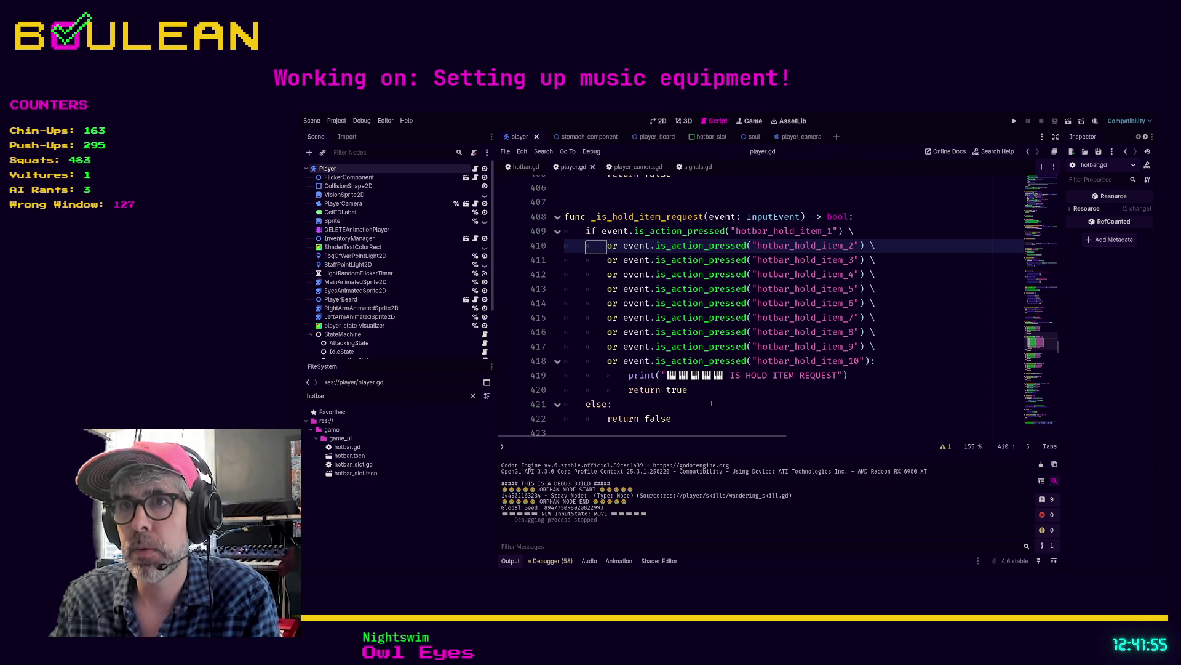
{"action": "mouse_move", "coordinate": [702, 415]}
{"action": "left_mouse_down"}
{"action": "mouse_move", "coordinate": [615, 425]}
{"action": "mouse_move", "coordinate": [561, 231]}
{"action": "left_mouse_up"}
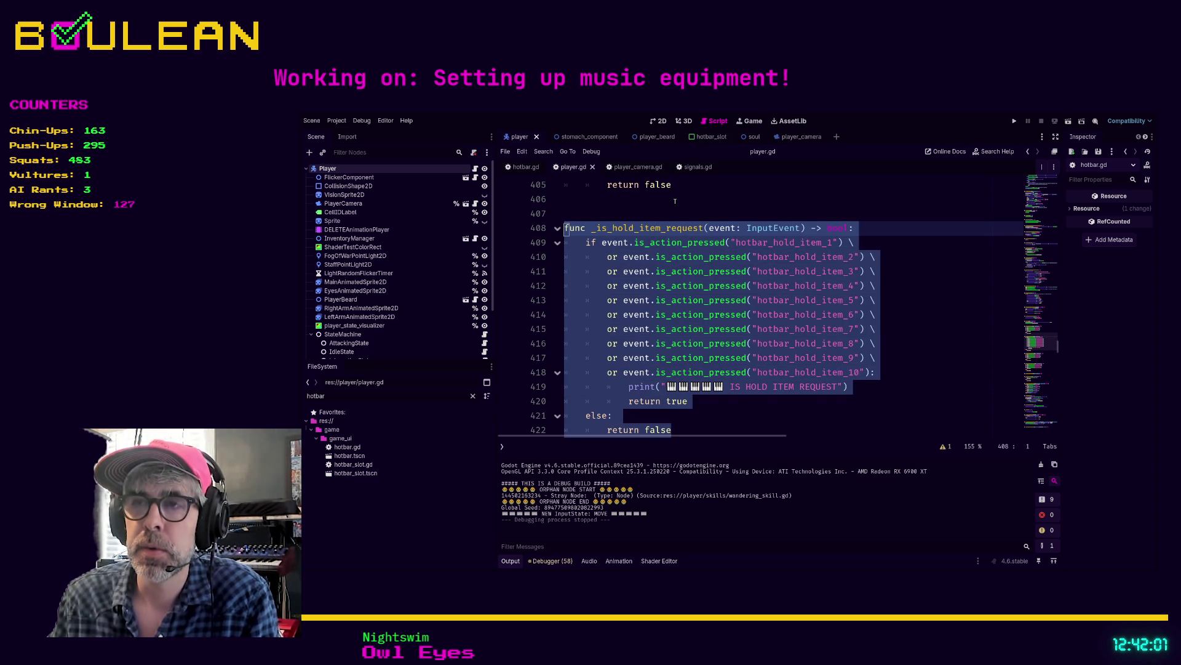
{"action": "scroll", "coordinate": [745, 293], "scroll_direction": "down", "scroll_amount": 3}
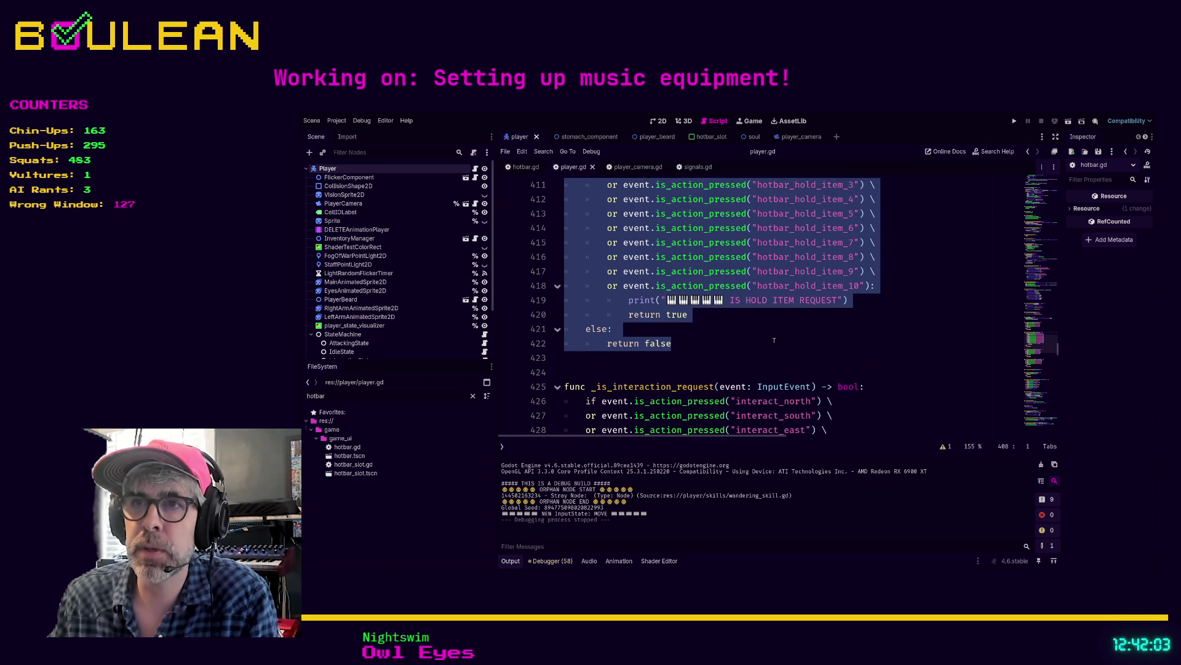
{"action": "scroll", "coordinate": [774, 341], "scroll_direction": "down", "scroll_amount": 3}
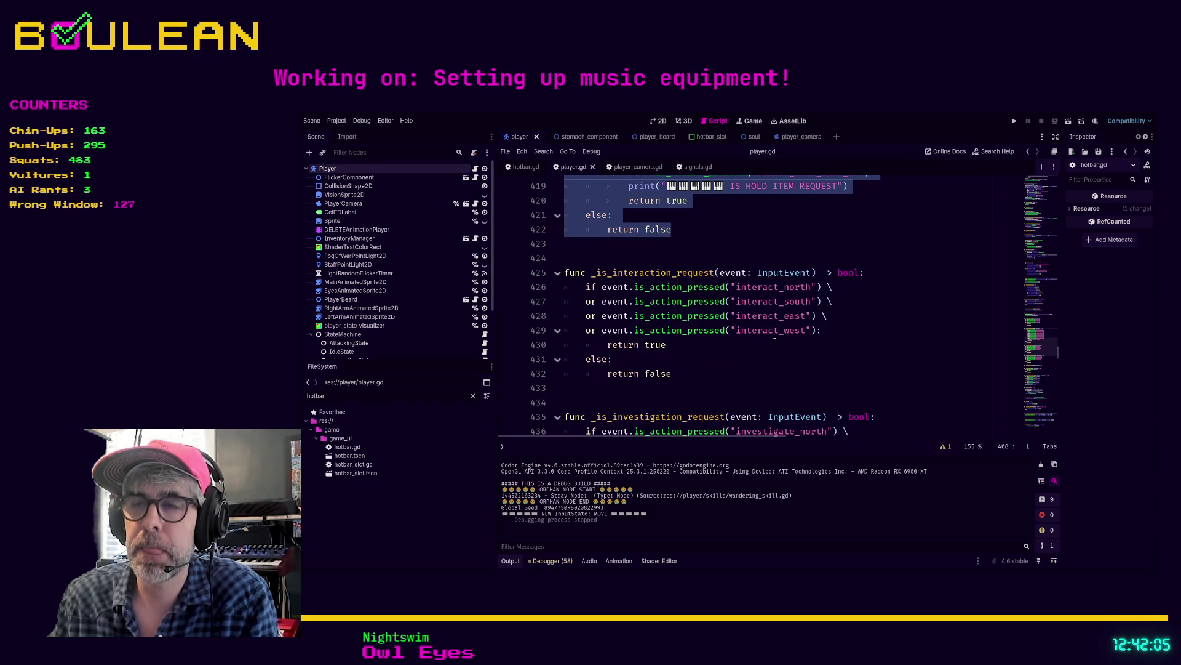
{"action": "scroll", "coordinate": [774, 341], "scroll_direction": "up", "scroll_amount": 3}
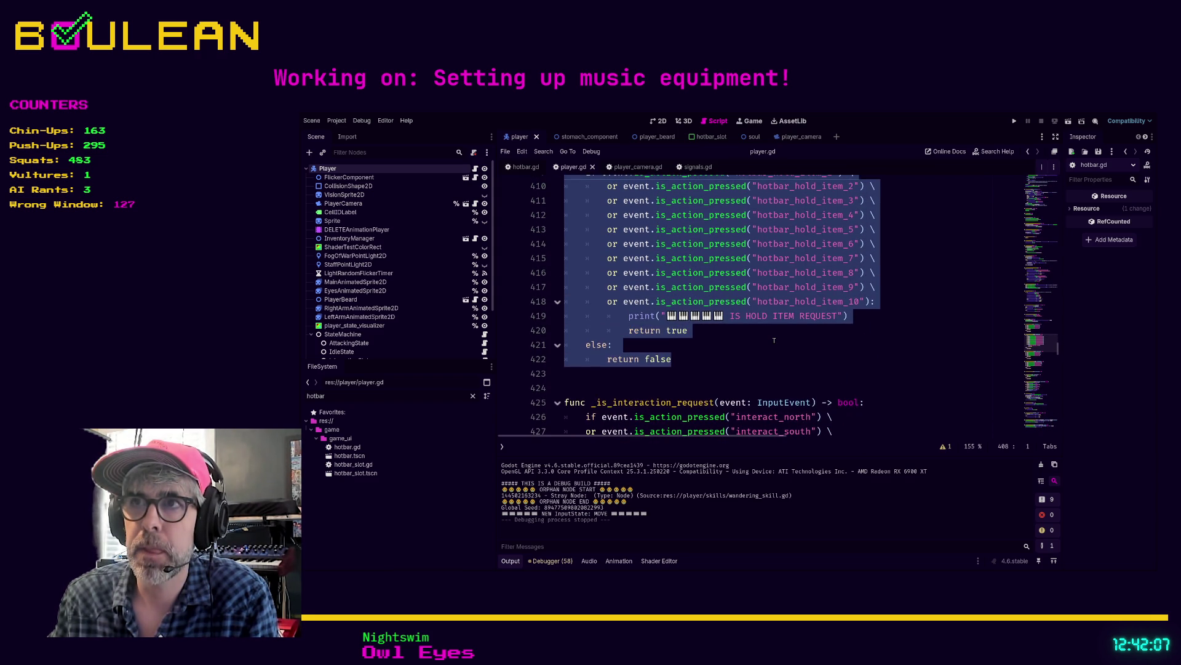
{"action": "scroll", "coordinate": [774, 340], "scroll_direction": "up", "scroll_amount": 1}
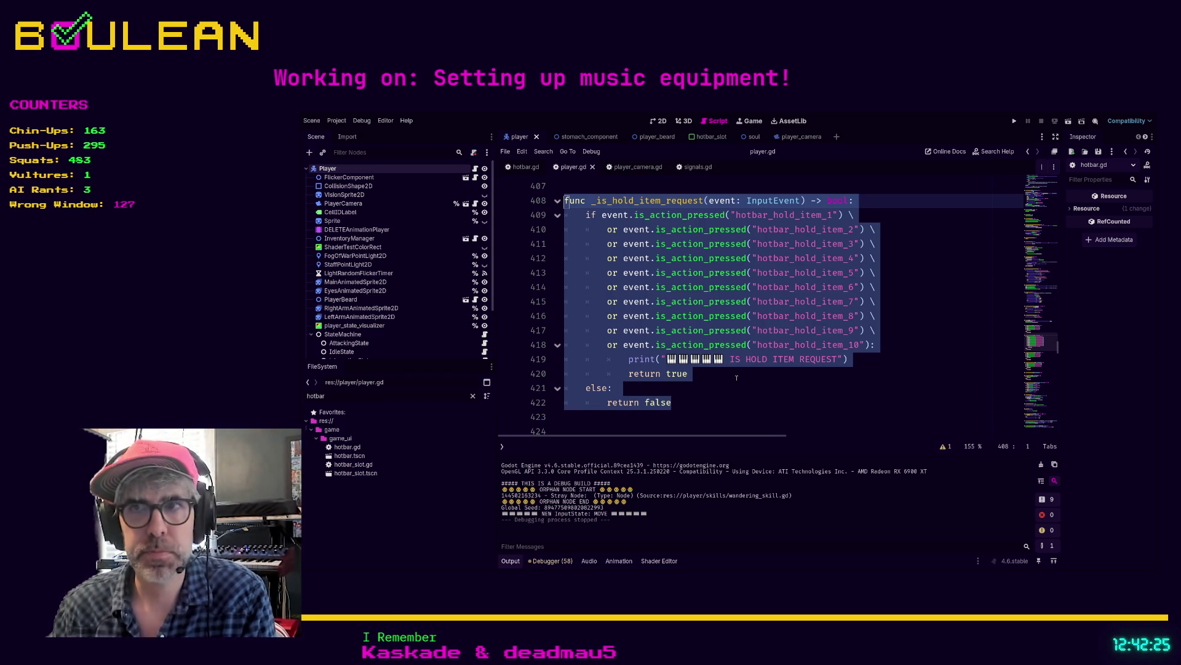
{"action": "left_click", "coordinate": [690, 401]}
{"action": "left_click", "coordinate": [692, 414]}
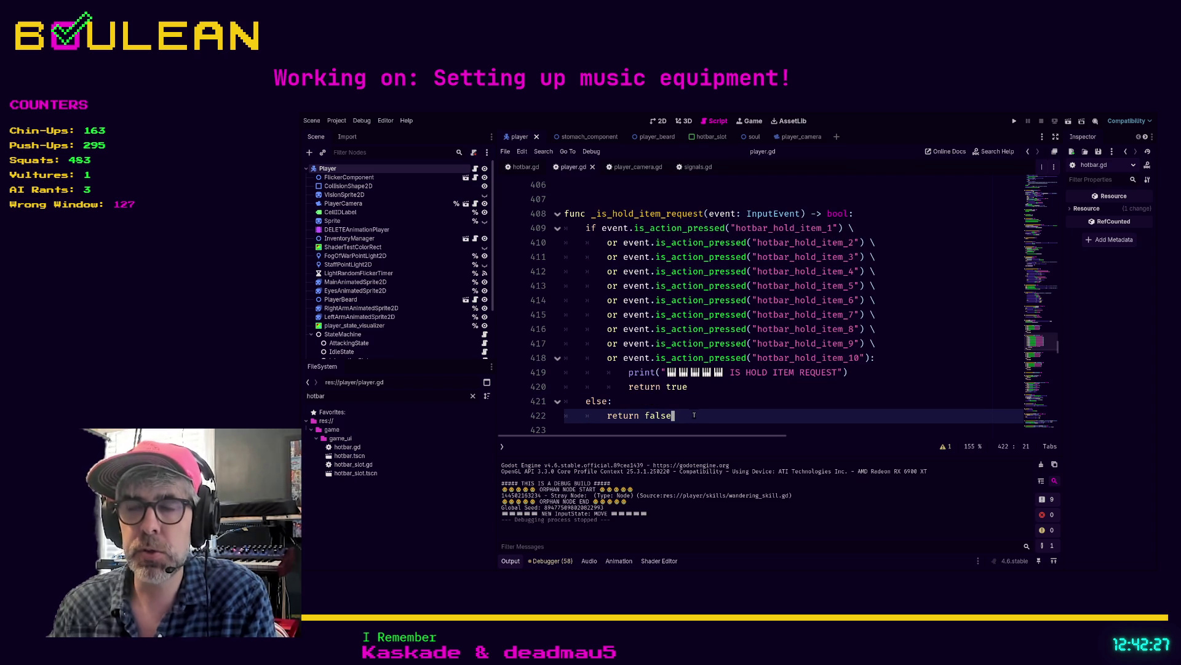
{"action": "mouse_move", "coordinate": [692, 415]}
{"action": "left_mouse_down"}
{"action": "mouse_move", "coordinate": [585, 386]}
{"action": "mouse_move", "coordinate": [565, 213]}
{"action": "left_mouse_up"}
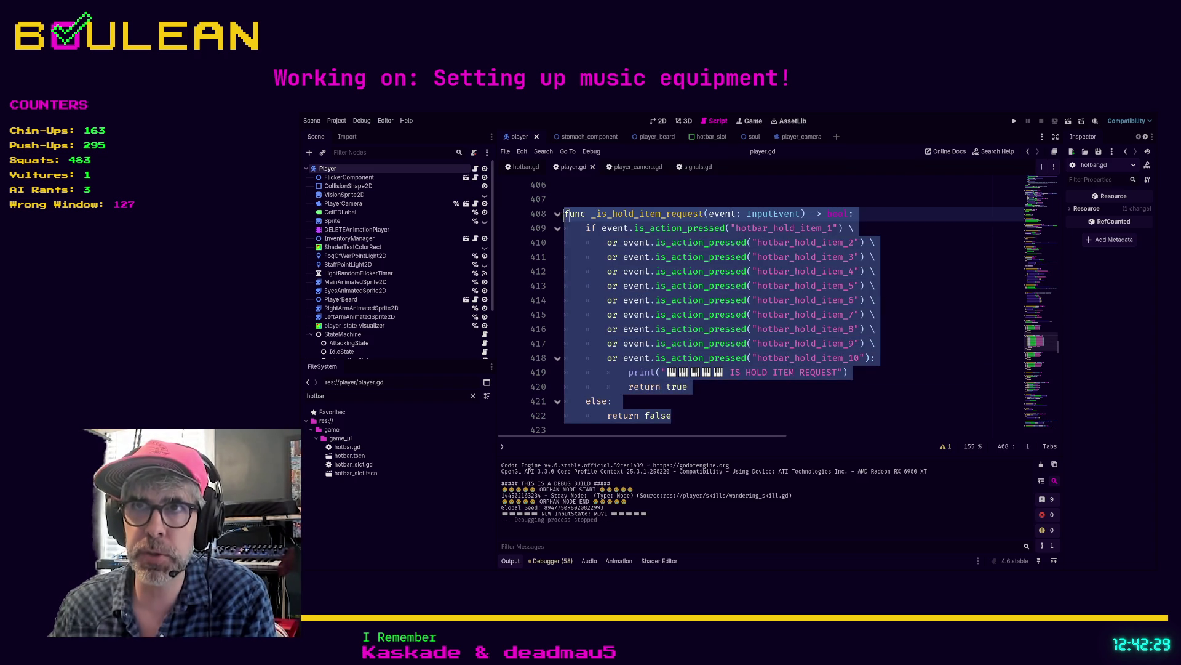
{"action": "left_click", "coordinate": [708, 420]}
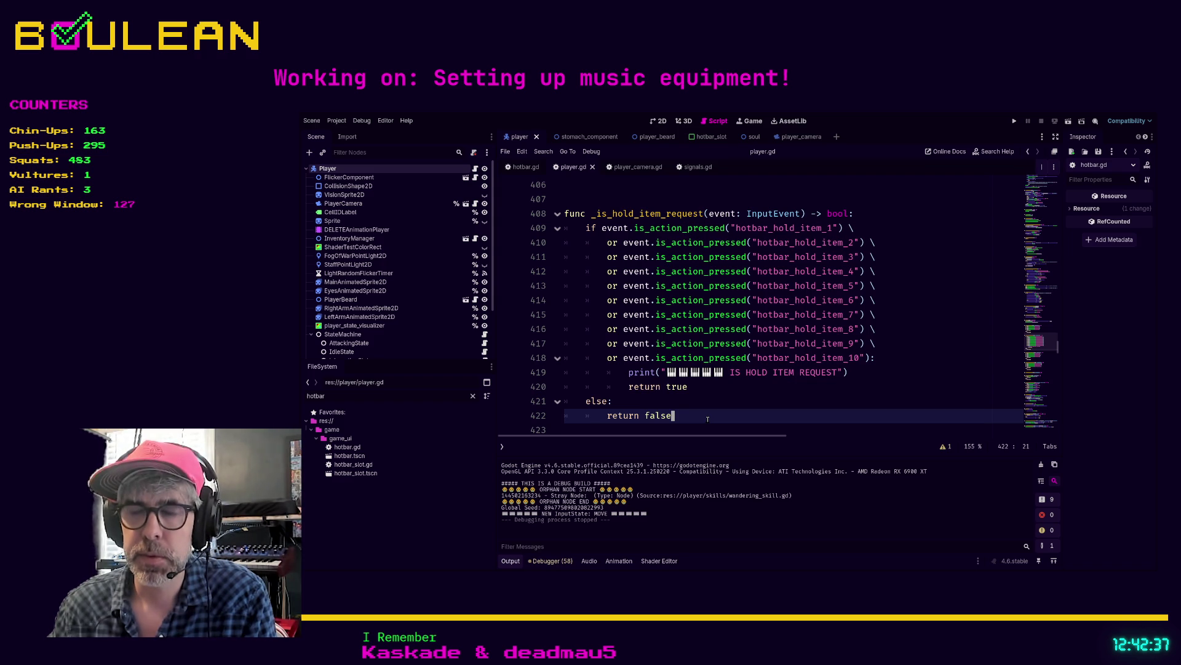
{"action": "mouse_move", "coordinate": [708, 419]}
{"action": "left_mouse_down"}
{"action": "mouse_move", "coordinate": [615, 372]}
{"action": "mouse_move", "coordinate": [547, 213]}
{"action": "left_mouse_up"}
{"action": "scroll", "coordinate": [606, 280], "scroll_direction": "up", "scroll_amount": 2}
{"action": "left_click", "coordinate": [606, 280]}
{"action": "key", "text": "Up"}
{"action": "scroll", "coordinate": [634, 295], "scroll_direction": "up", "scroll_amount": 2}
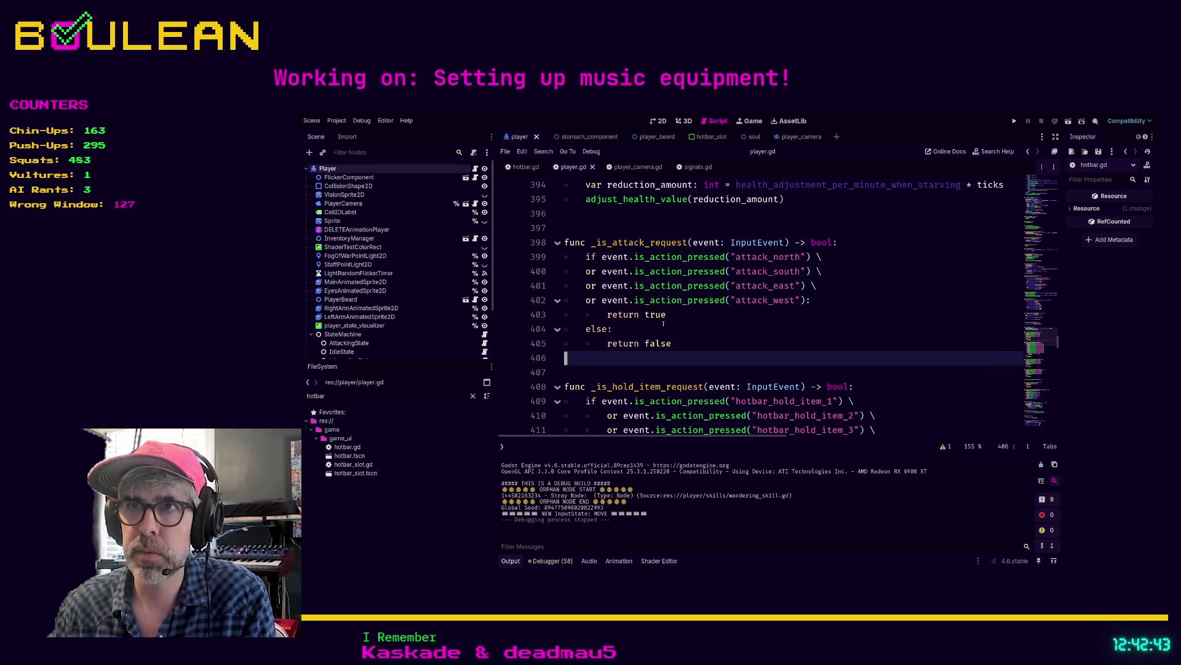
{"action": "key", "text": "Down"}
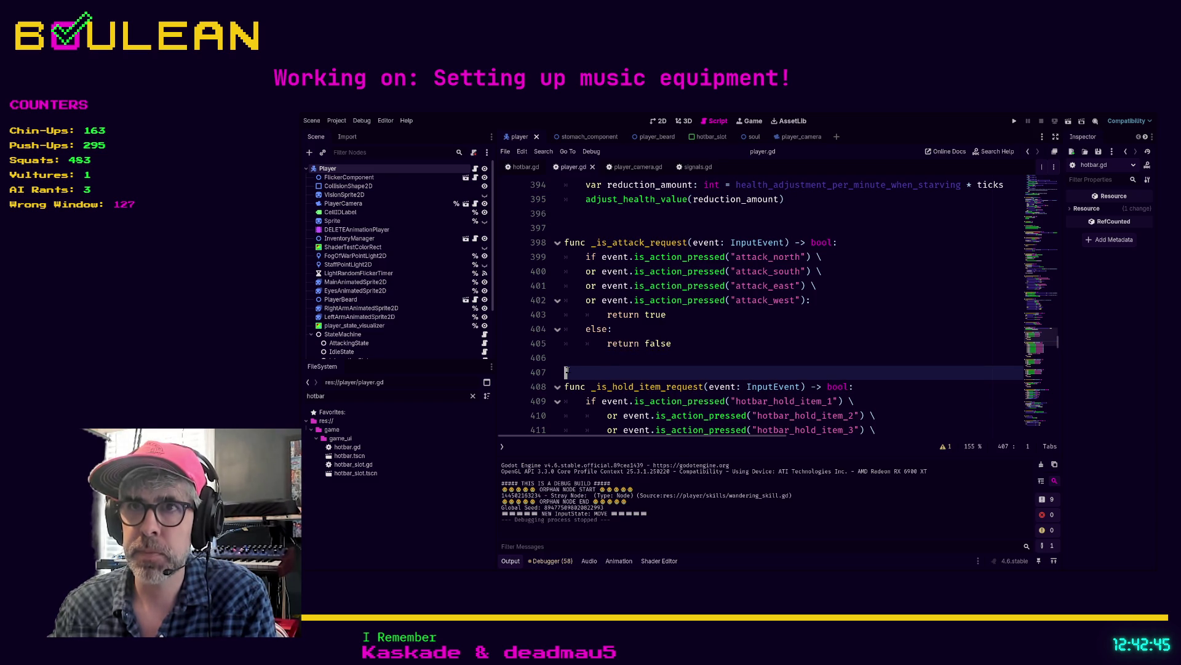
{"action": "left_click", "coordinate": [579, 362]}
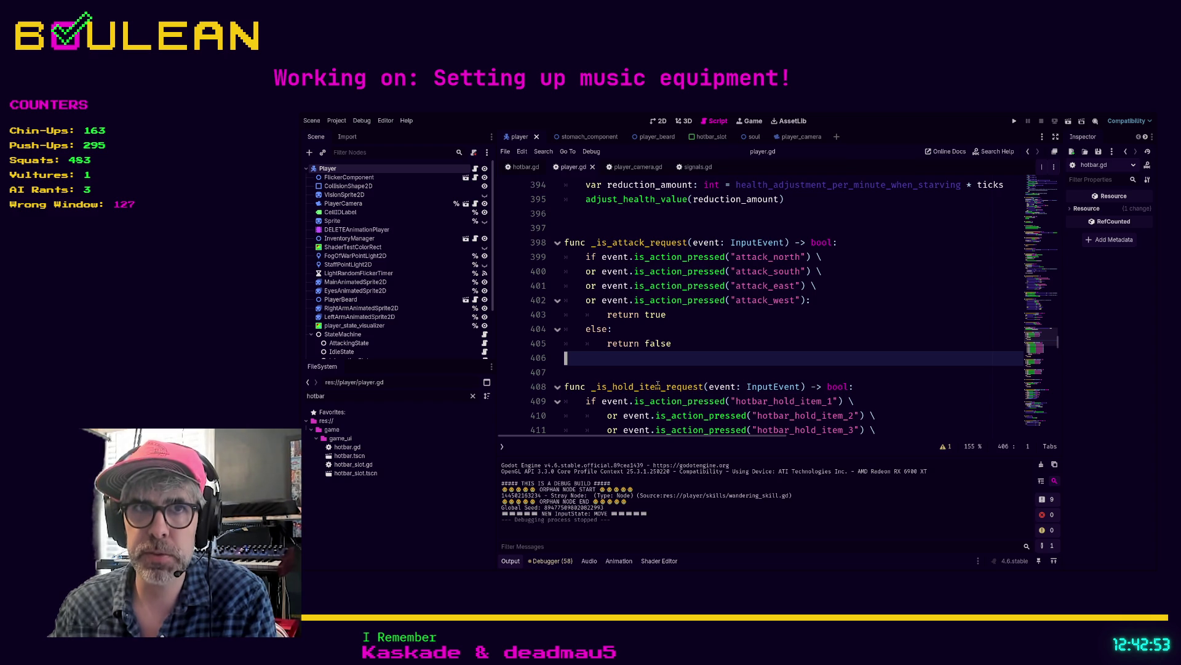
{"action": "left_click", "coordinate": [604, 374]}
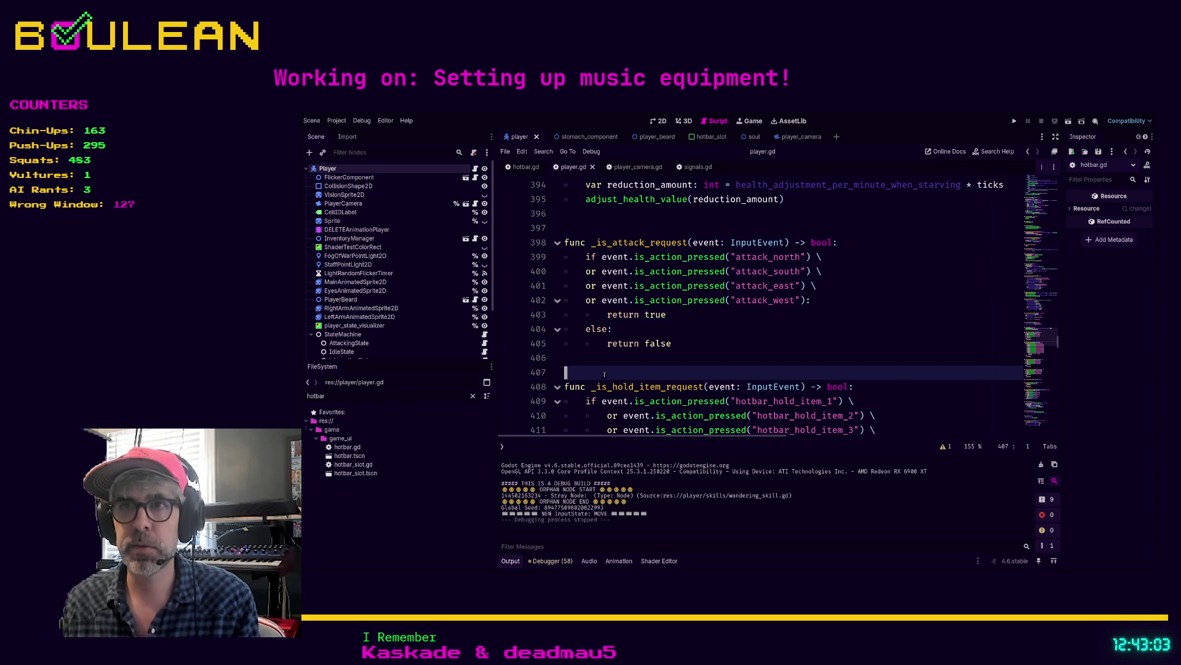
{"action": "left_click", "coordinate": [573, 358]}
{"action": "left_click", "coordinate": [567, 371]}
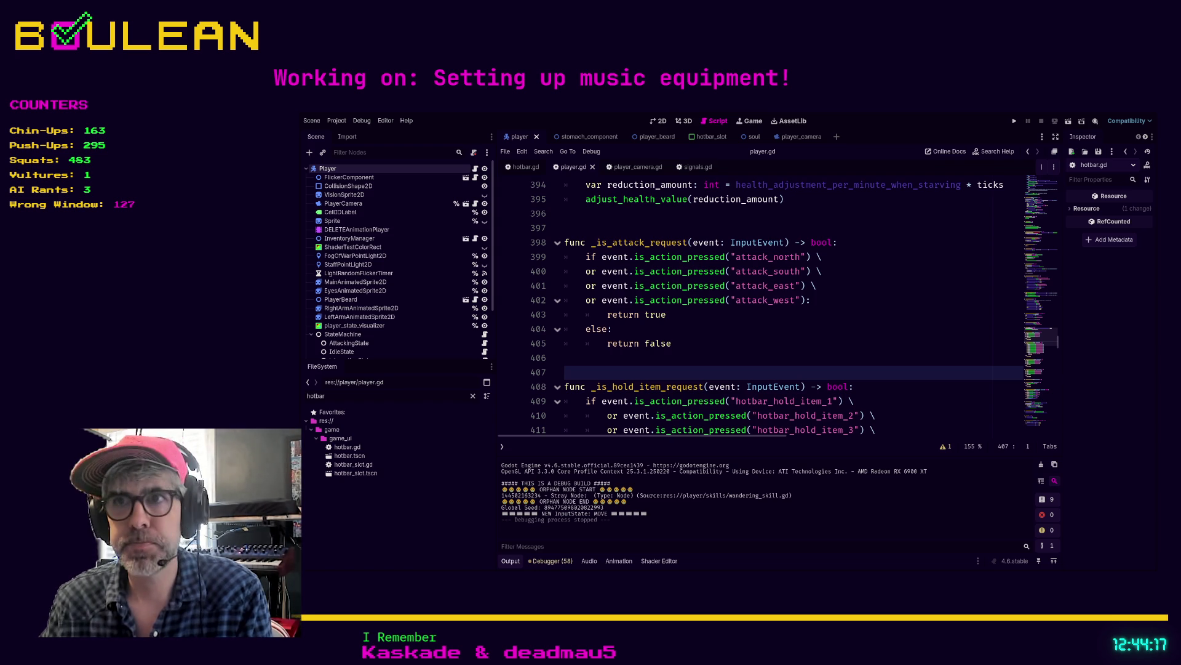
{"action": "scroll", "coordinate": [640, 374], "scroll_direction": "down", "scroll_amount": 5}
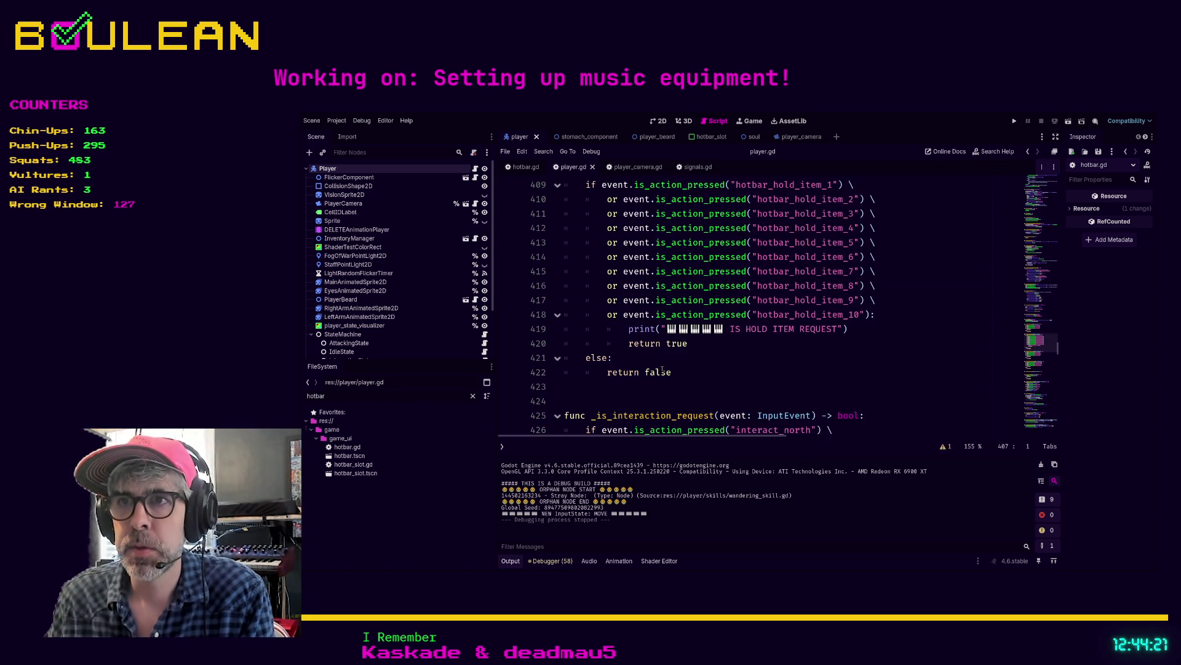
{"action": "mouse_move", "coordinate": [672, 372]}
{"action": "left_mouse_down"}
{"action": "mouse_move", "coordinate": [573, 358]}
{"action": "mouse_move", "coordinate": [565, 241]}
{"action": "left_mouse_up"}
- Comment out the _is_hold_item_request function in player.gd with Ctrl+K
{"action": "scroll", "coordinate": [686, 312], "scroll_direction": "up", "scroll_amount": 1}
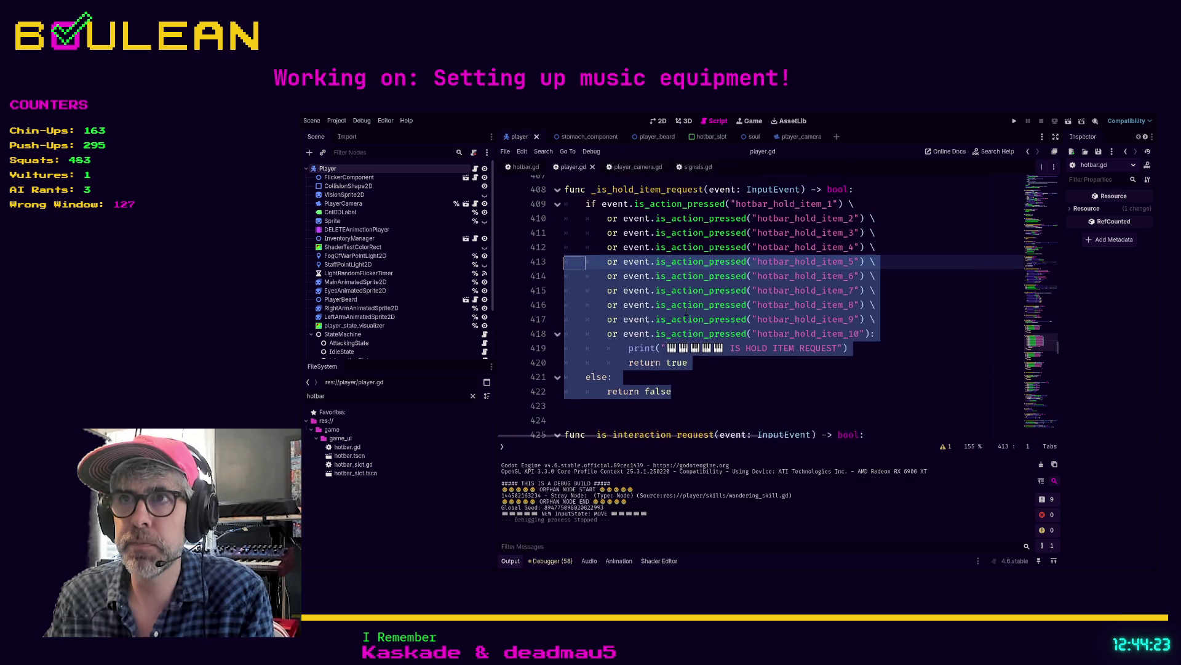
{"action": "scroll", "coordinate": [687, 313], "scroll_direction": "up", "scroll_amount": 2}
{"action": "left_click", "coordinate": [567, 275], "text": "shift"}
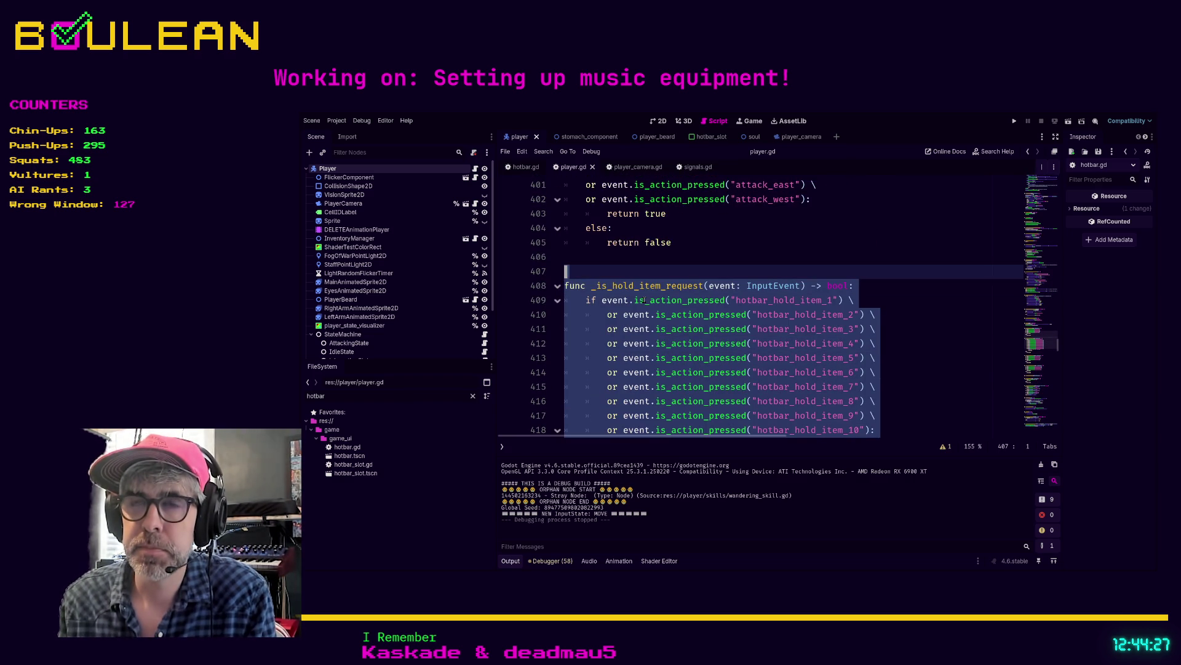
{"action": "key", "text": "ctrl"}
{"action": "key", "text": "ctrl+k"}
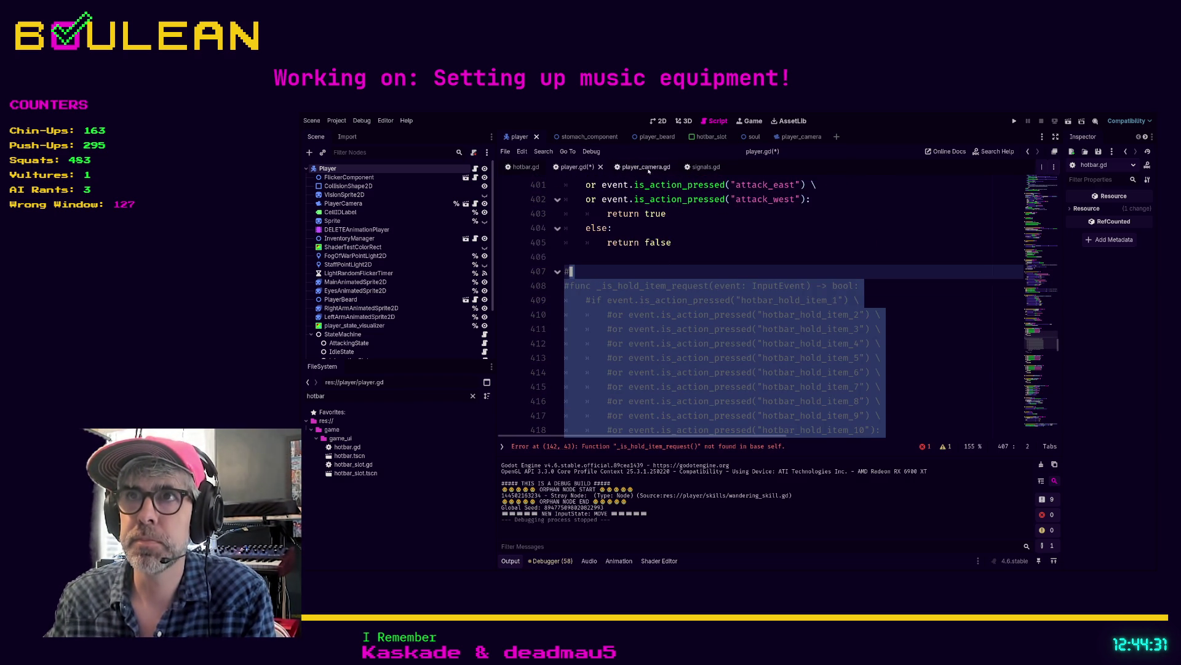
- Paste _is_hold_item_request into hotbar.gd above _is_use_item_request and comment it out
{"action": "left_click", "coordinate": [522, 167]}
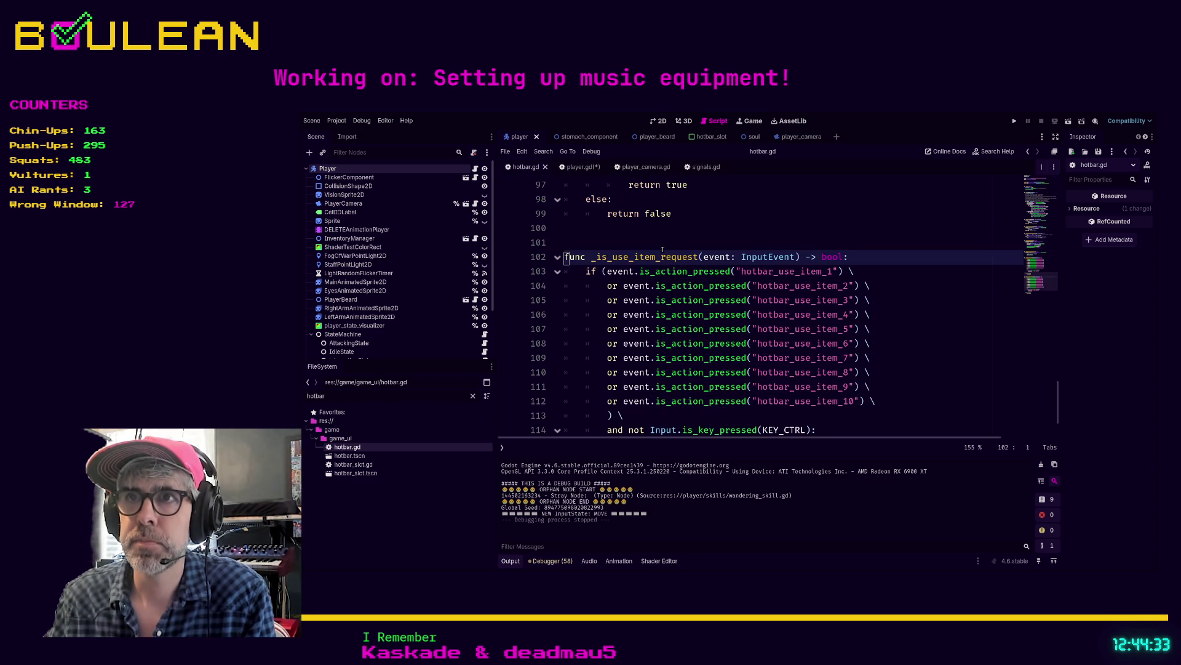
{"action": "scroll", "coordinate": [663, 249], "scroll_direction": "down", "scroll_amount": 1}
{"action": "scroll", "coordinate": [662, 249], "scroll_direction": "down", "scroll_amount": 1}
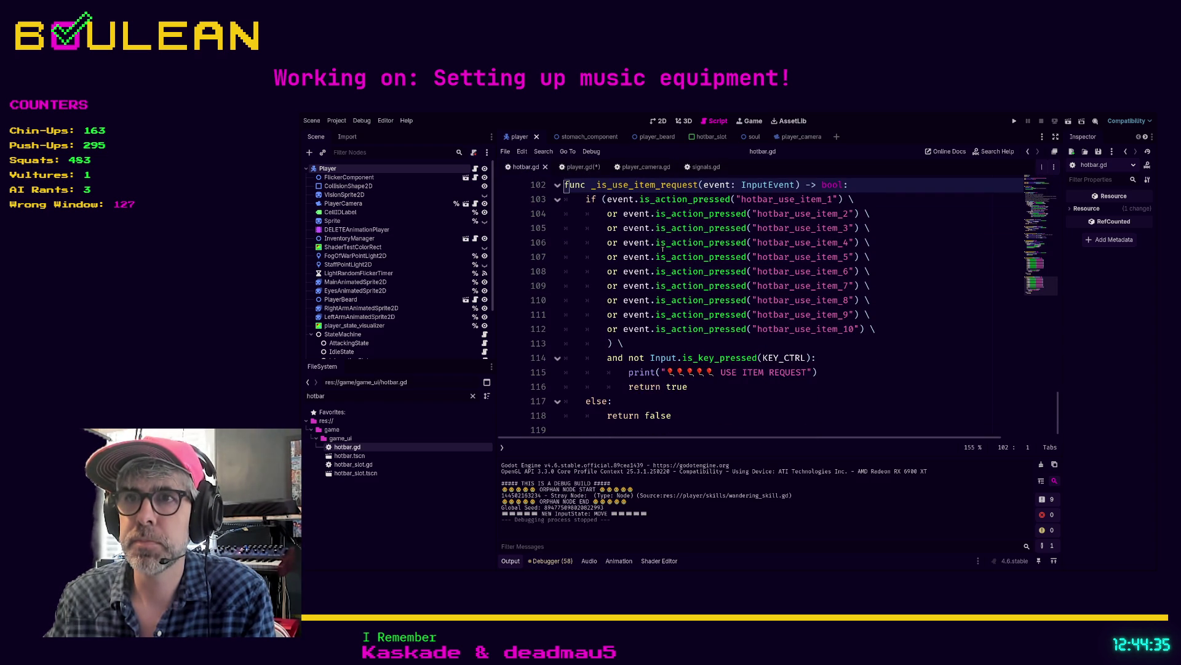
{"action": "scroll", "coordinate": [625, 330], "scroll_direction": "up", "scroll_amount": 5}
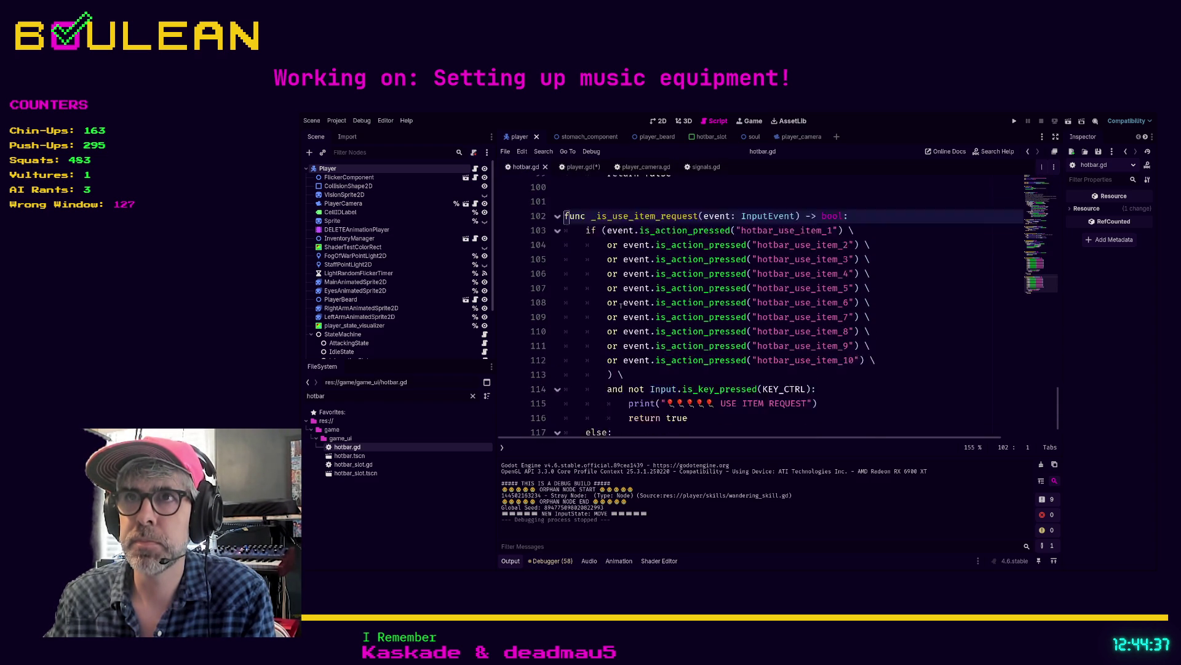
{"action": "scroll", "coordinate": [637, 324], "scroll_direction": "up", "scroll_amount": 3}
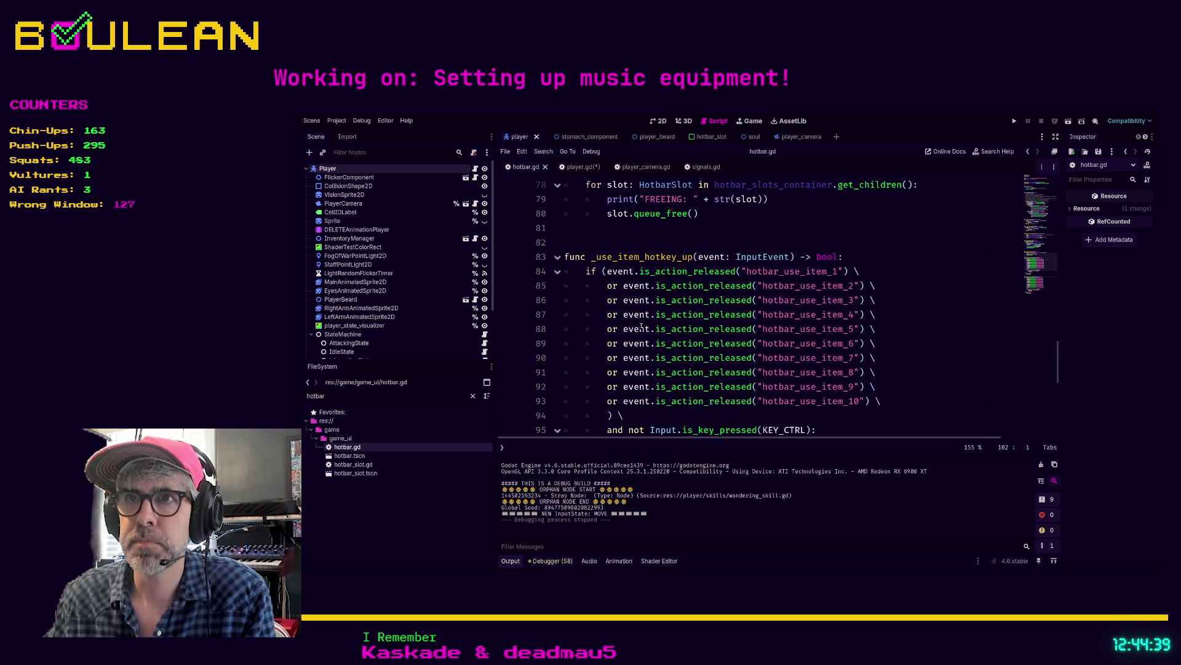
{"action": "scroll", "coordinate": [642, 327], "scroll_direction": "down", "scroll_amount": 2}
{"action": "scroll", "coordinate": [637, 286], "scroll_direction": "down", "scroll_amount": 5}
{"action": "scroll", "coordinate": [615, 288], "scroll_direction": "up", "scroll_amount": 5}
{"action": "scroll", "coordinate": [594, 289], "scroll_direction": "down", "scroll_amount": 3}
{"action": "left_click", "coordinate": [594, 288]}
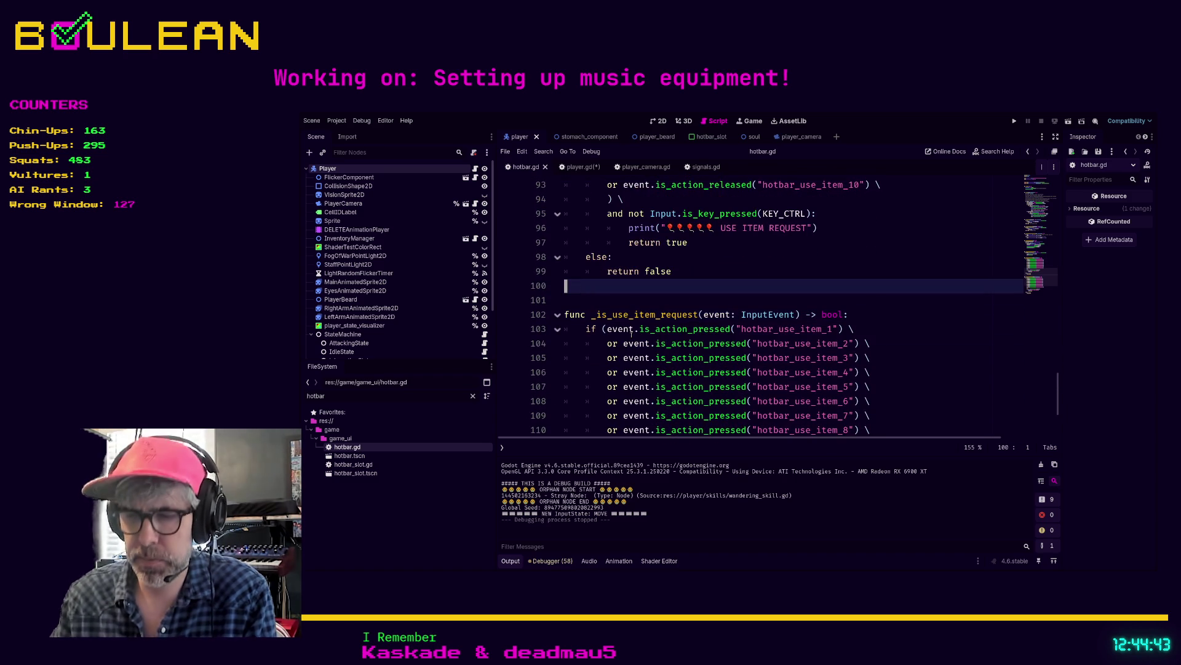
{"action": "key", "text": "Return"}
{"action": "key", "text": "Return"}
{"action": "key", "text": "ctrl+v"}
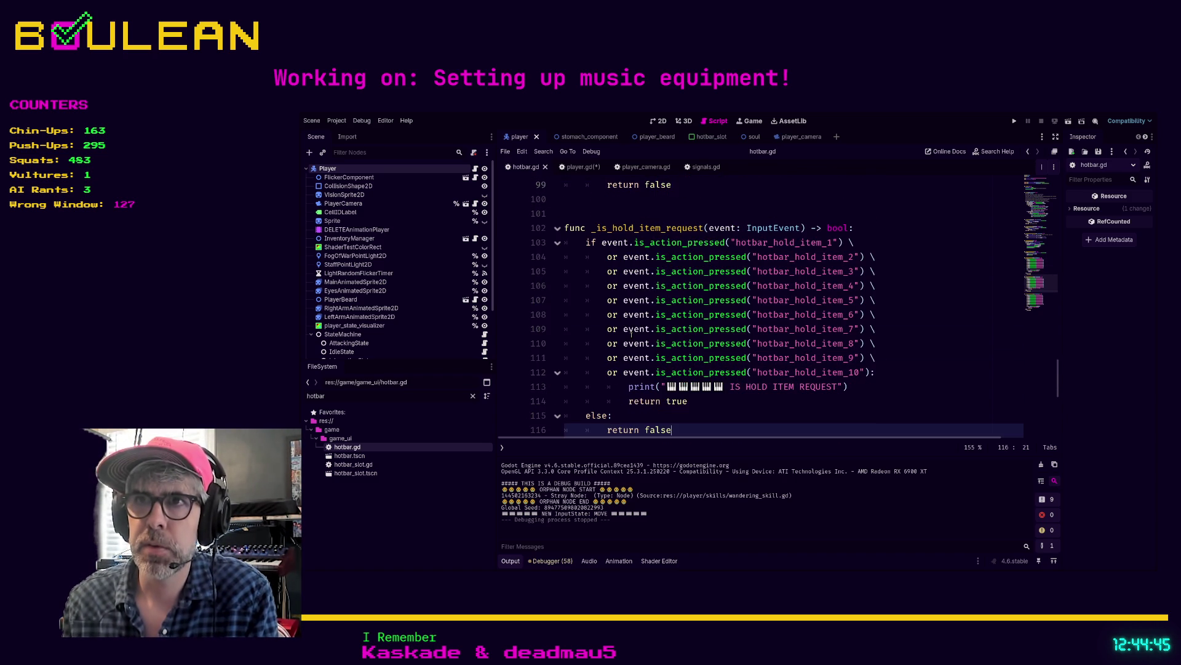
{"action": "left_click", "coordinate": [565, 228], "text": "shift"}
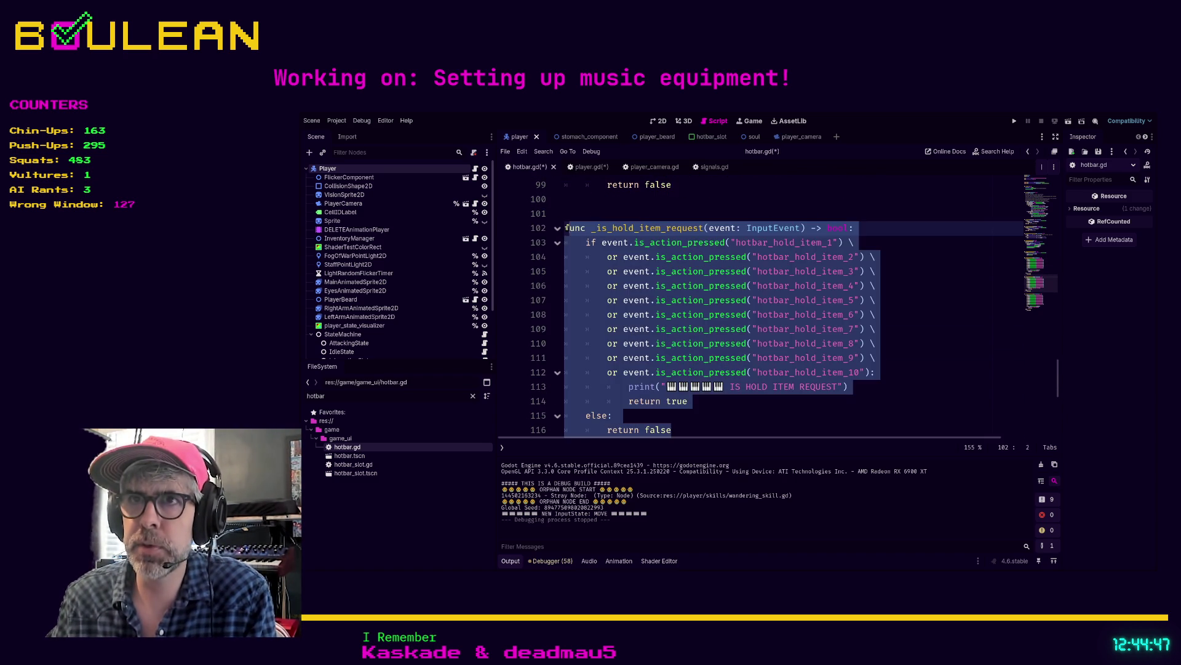
{"action": "key", "text": "ctrl+k"}
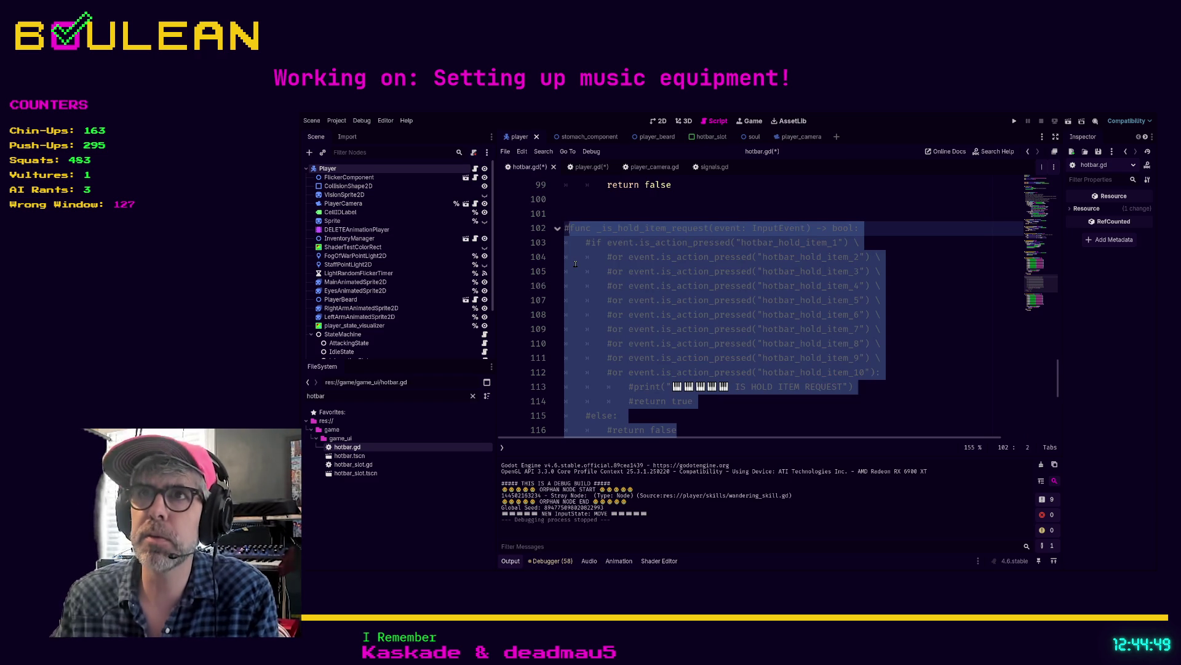
- Restore _is_hold_item_request in player.gd to uncommented code, closing player_camera.gd
{"action": "left_click", "coordinate": [587, 167]}
{"action": "left_click", "coordinate": [632, 167]}
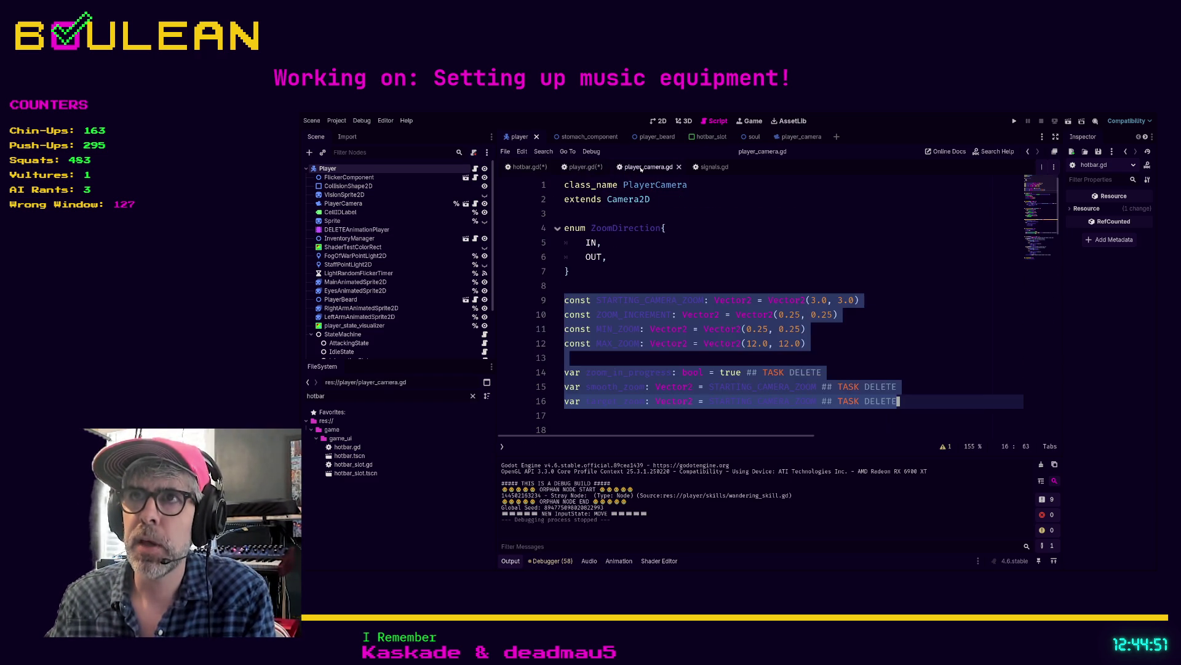
{"action": "left_click", "coordinate": [679, 168]}
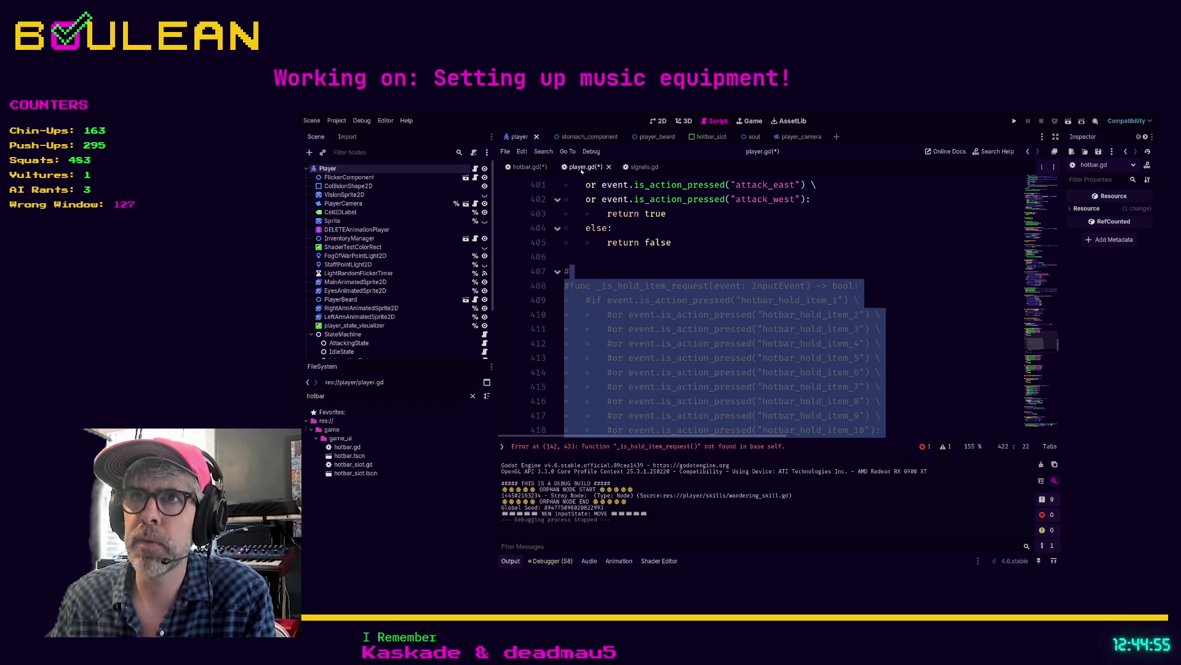
{"action": "left_click", "coordinate": [642, 266]}
{"action": "key", "text": "BackSpace"}
{"action": "type", "text": "#"}
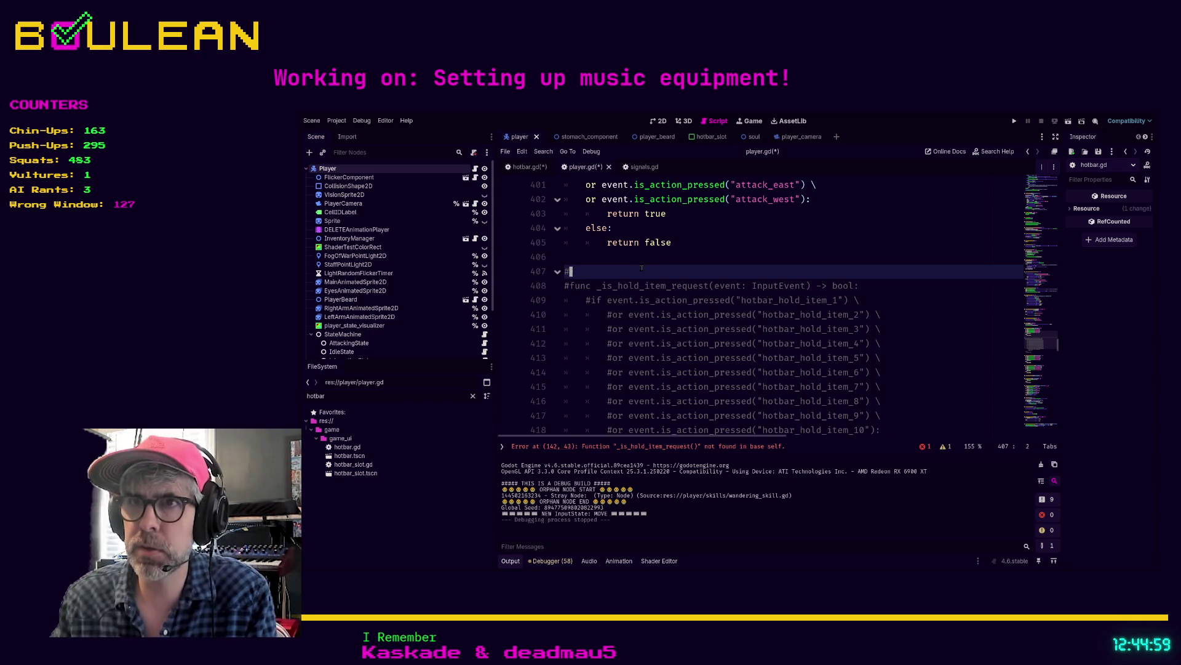
{"action": "key", "text": "ctrl+z"}
{"action": "key", "text": "ctrl+z"}
{"action": "key", "text": "ctrl+z"}
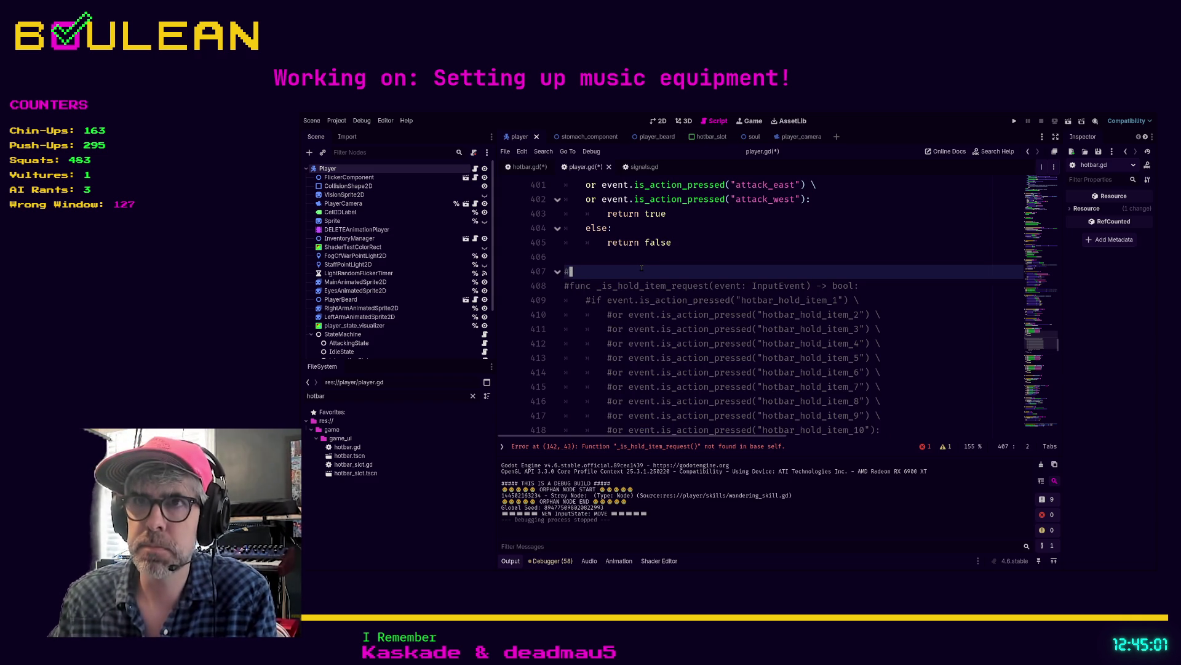
- Save all modified scripts and run the project with F5
{"action": "key", "text": "ctrl+s"}
{"action": "key", "text": "alt+Left"}
{"action": "key", "text": "F5"}
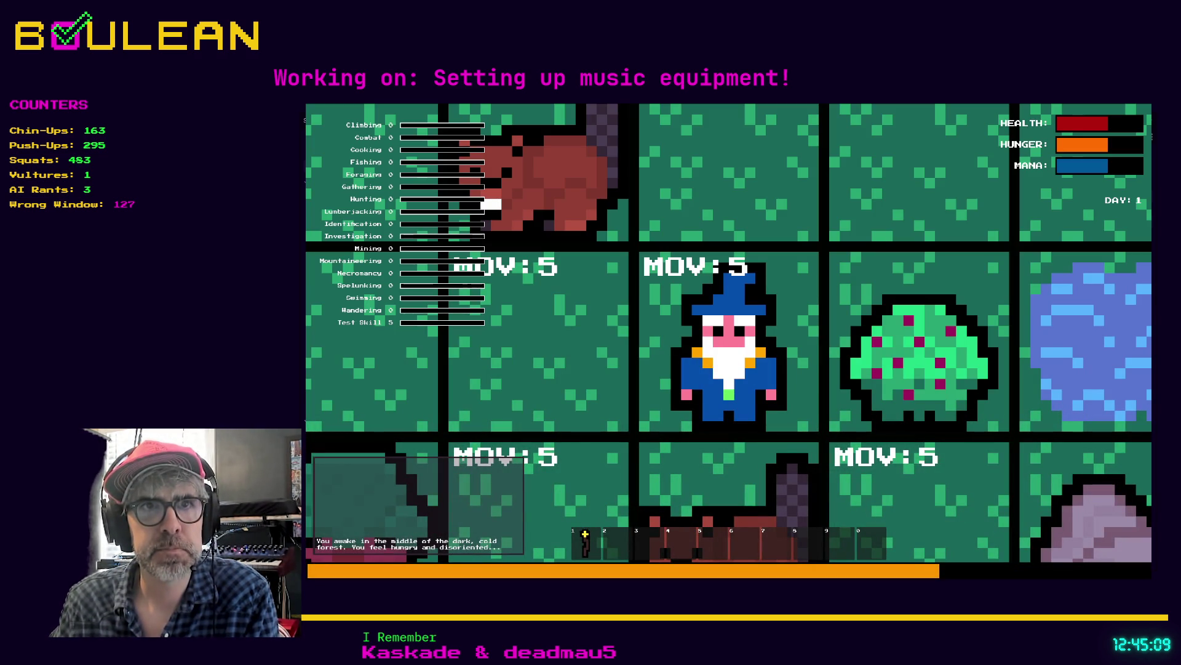
- Walk the wizard to the Sapling, gather sticks, and use interaction mode on them
{"action": "scroll", "coordinate": [728, 333], "scroll_direction": "down", "scroll_amount": 1}
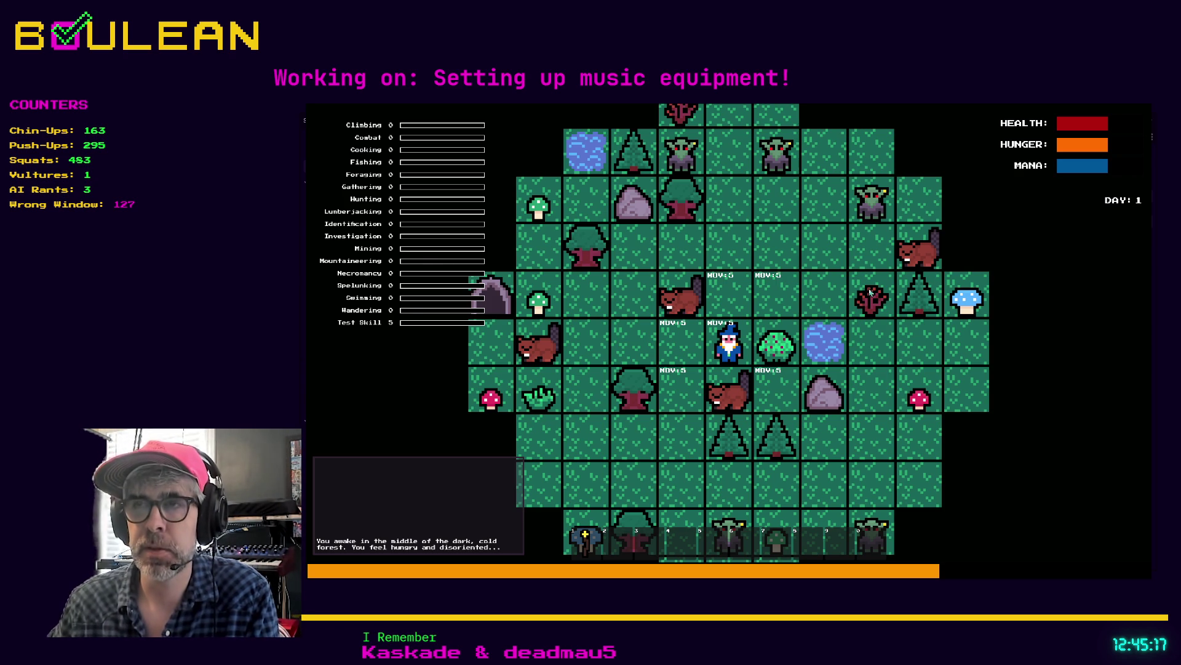
{"action": "key", "text": "w"}
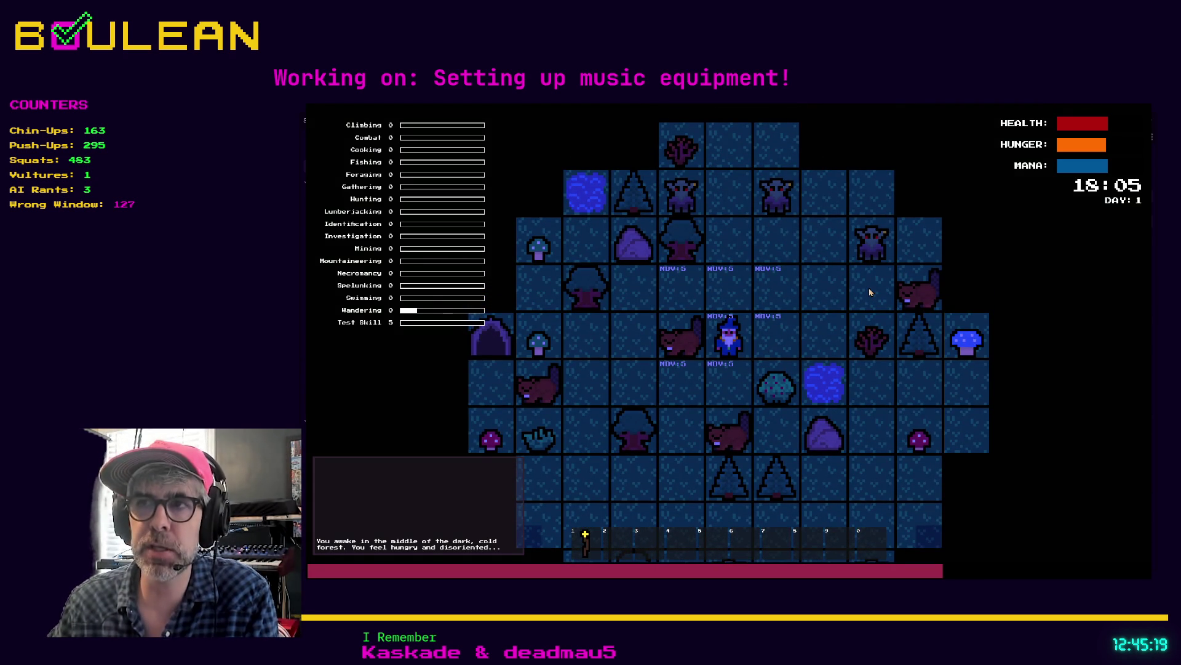
{"action": "key", "text": "d"}
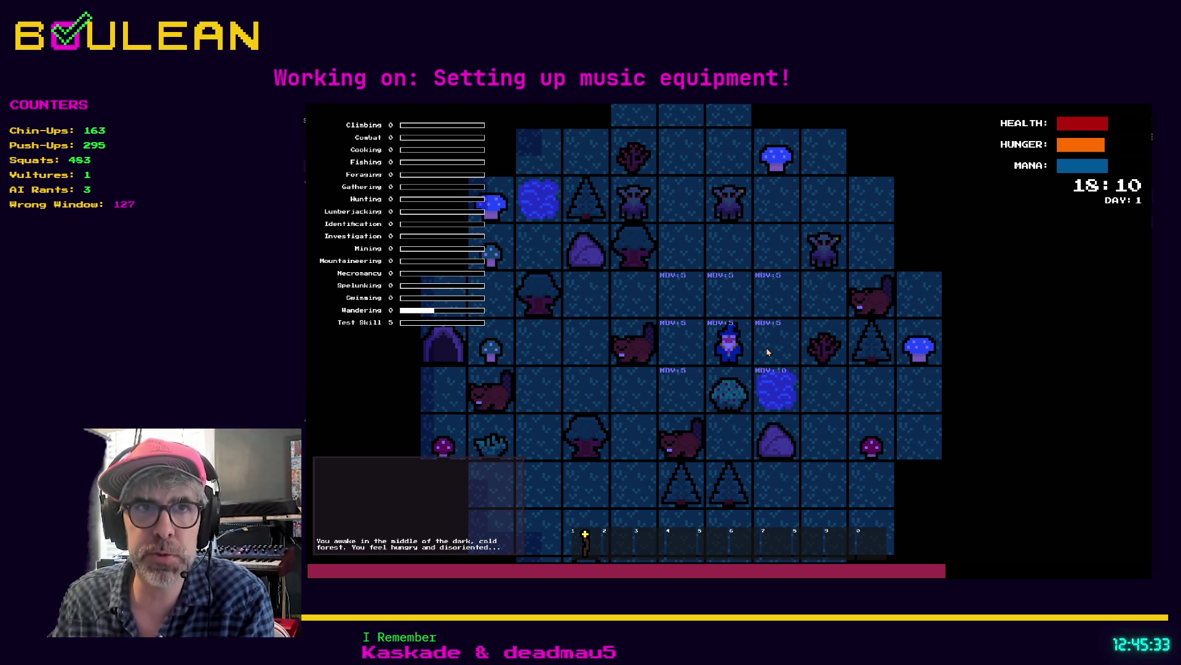
{"action": "key", "text": "Up"}
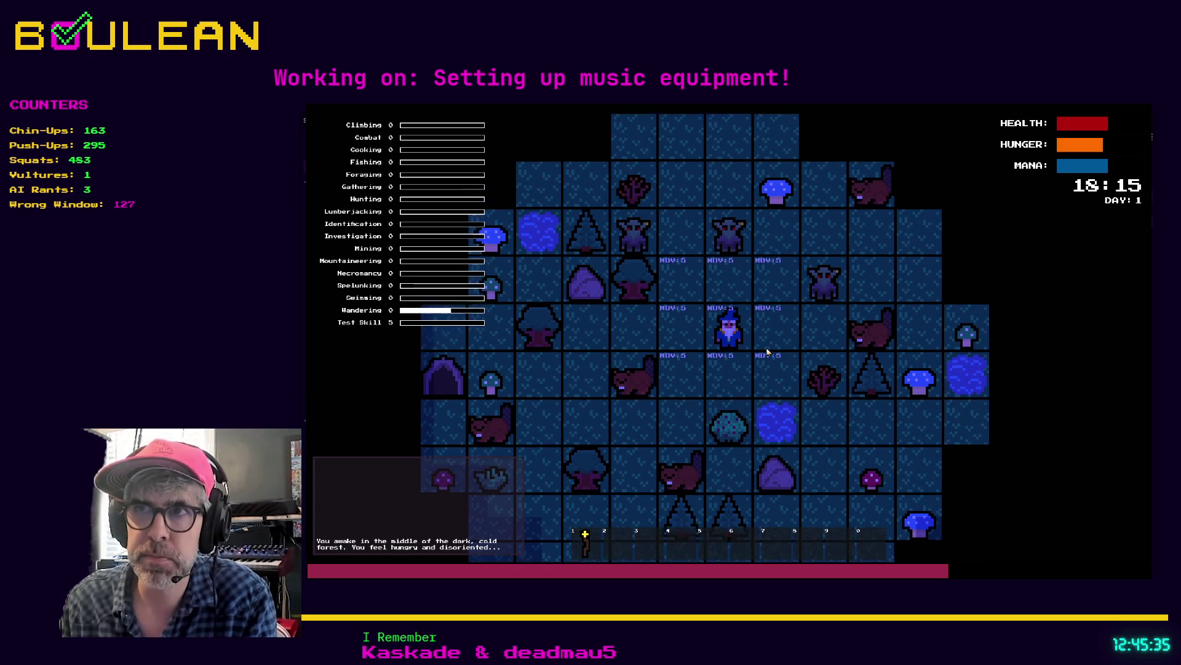
{"action": "key", "text": "Up"}
{"action": "key", "text": "Left"}
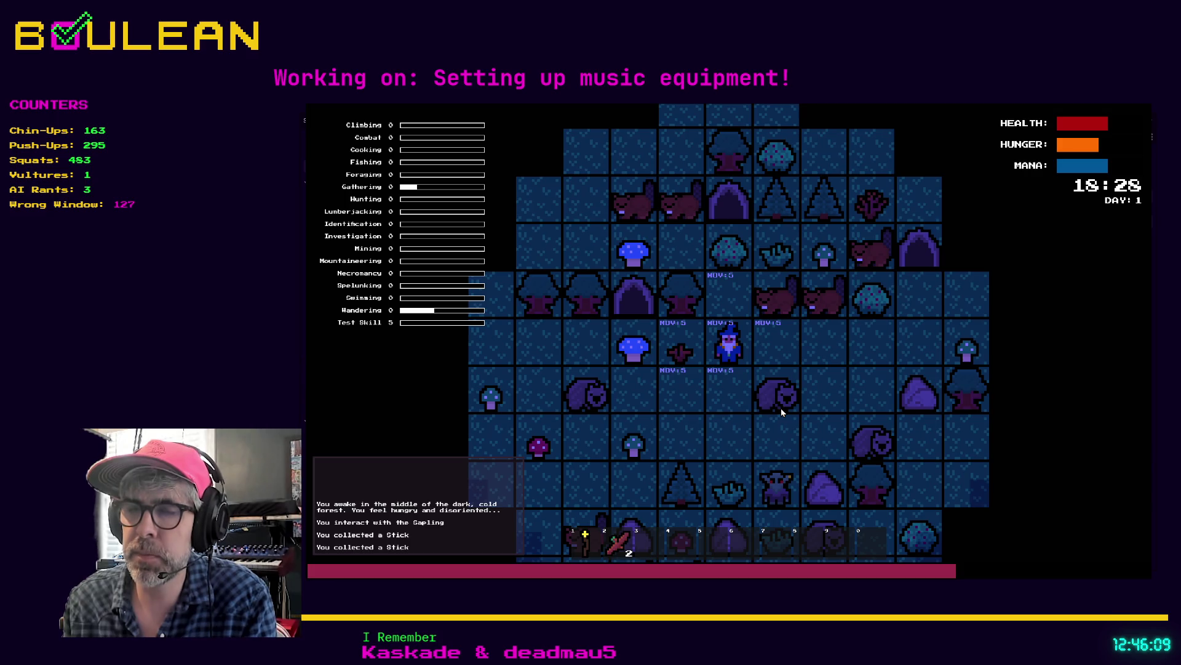
{"action": "key", "text": "i"}
{"action": "key", "text": "Up"}
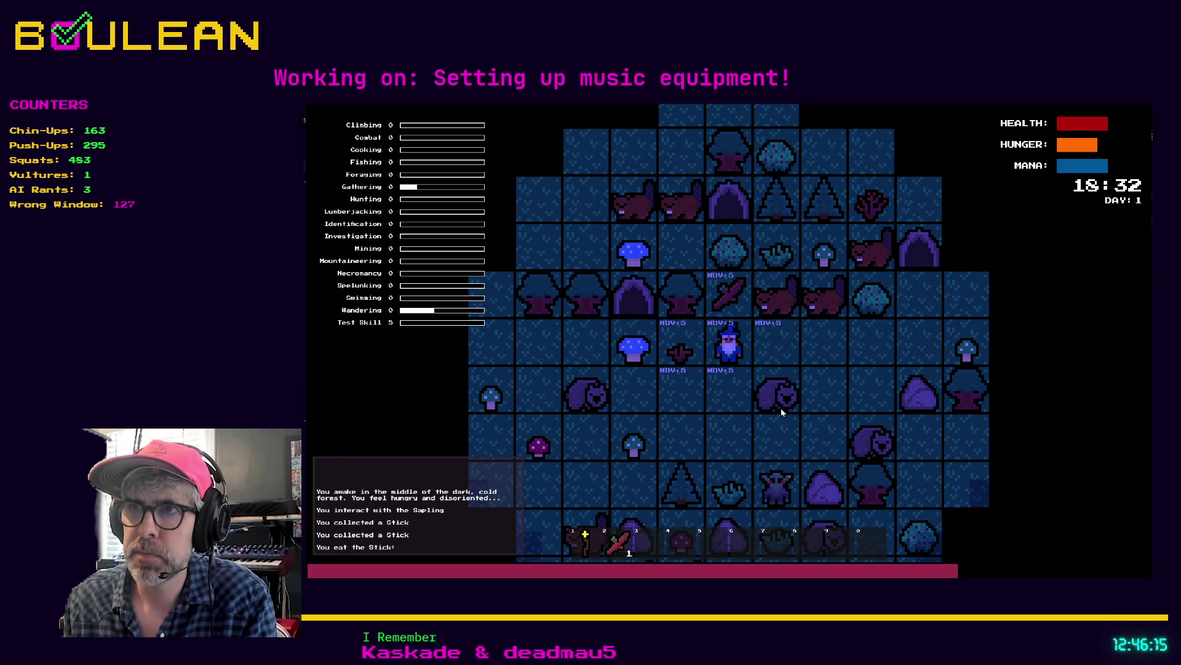
- Harvest and eat two berries from the Berry Bush, then stop the game
{"action": "key", "text": "Right"}
{"action": "key", "text": "Right"}
{"action": "key", "text": "Right"}
{"action": "key", "text": "Up"}
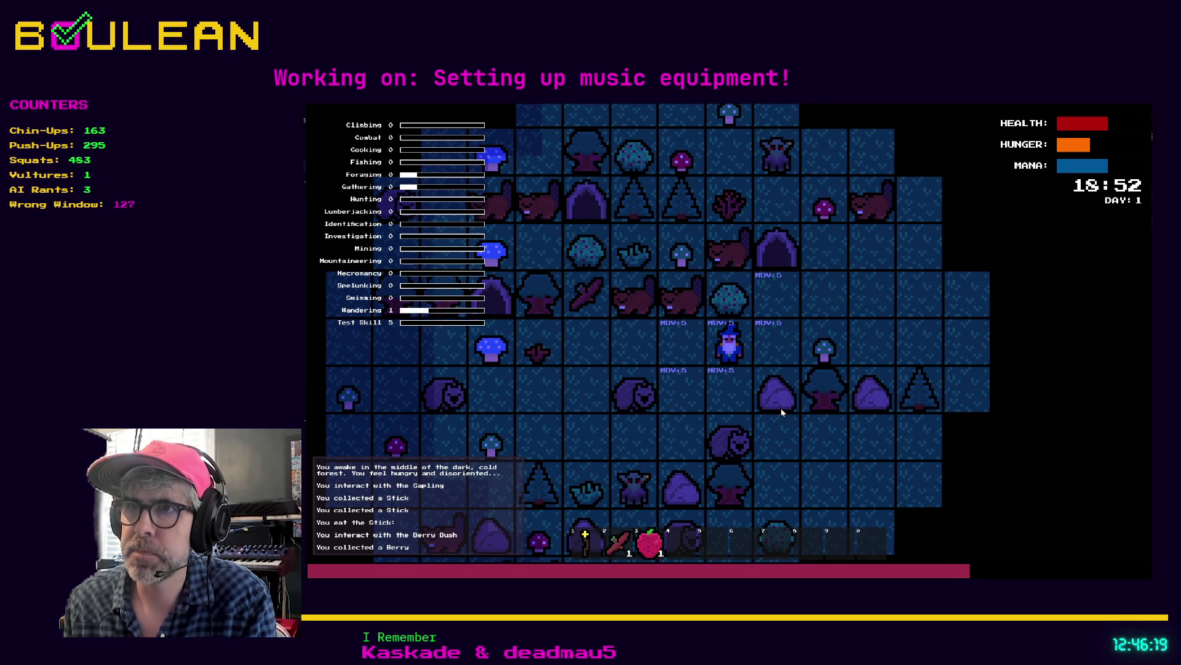
{"action": "key", "text": "3"}
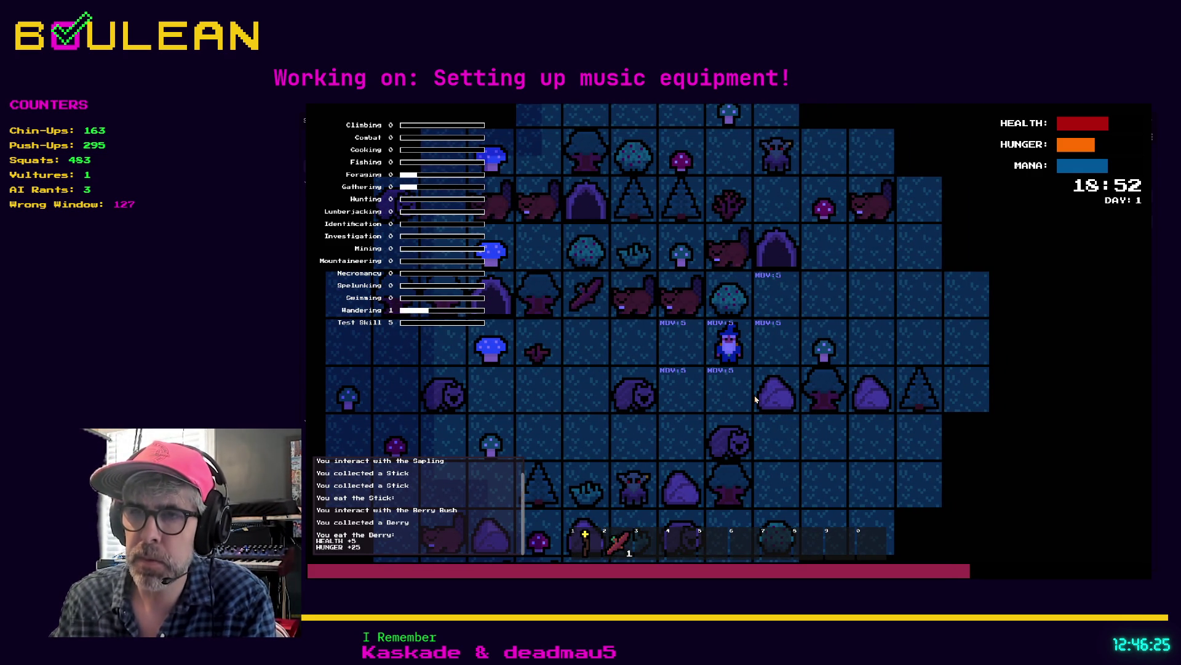
{"action": "key", "text": "w"}
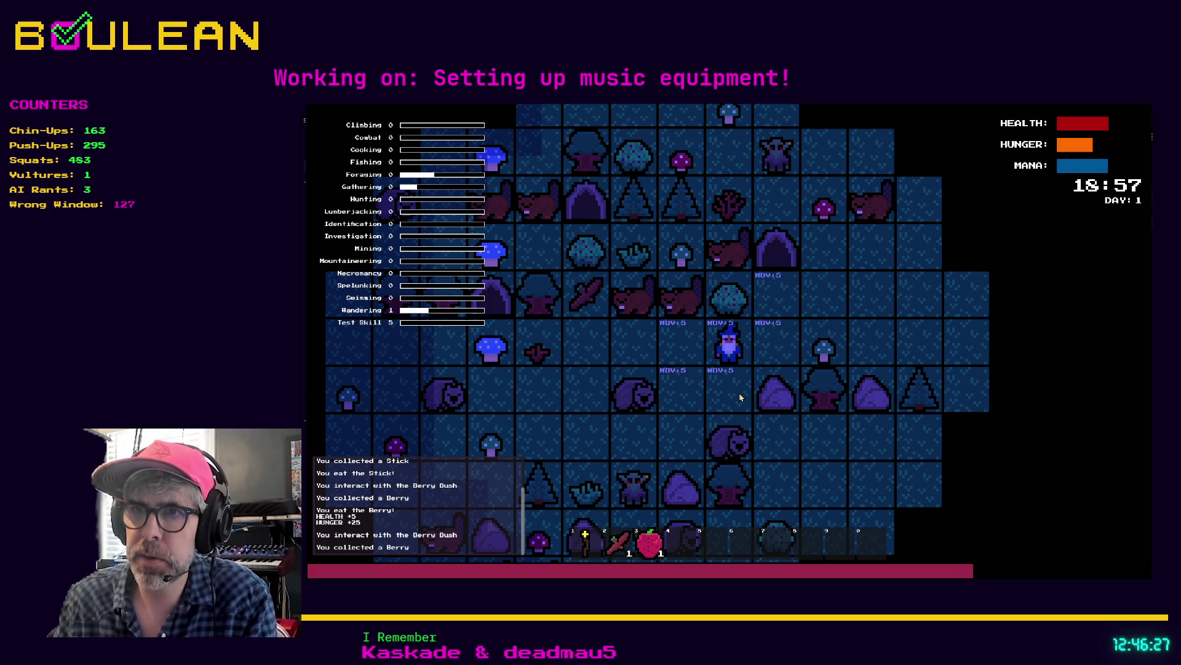
{"action": "key", "text": "3"}
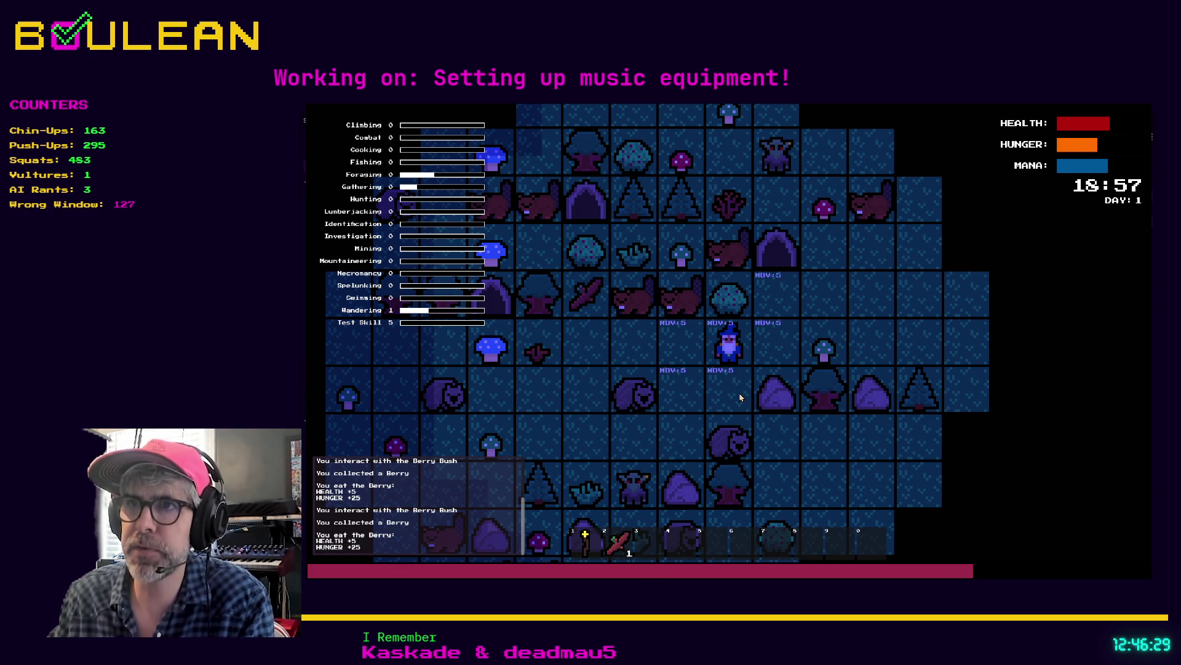
{"action": "key", "text": "Escape"}
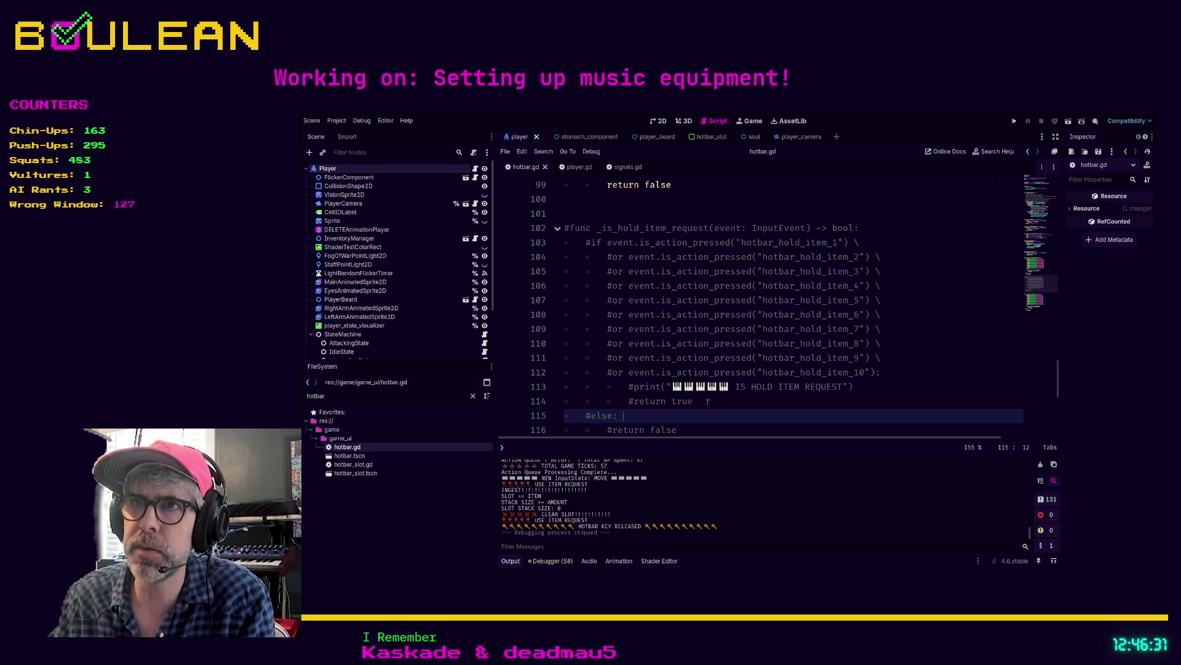
- Undo the comment marks on the pasted hold-item function in hotbar.gd
{"action": "key", "text": "ctrl+z"}
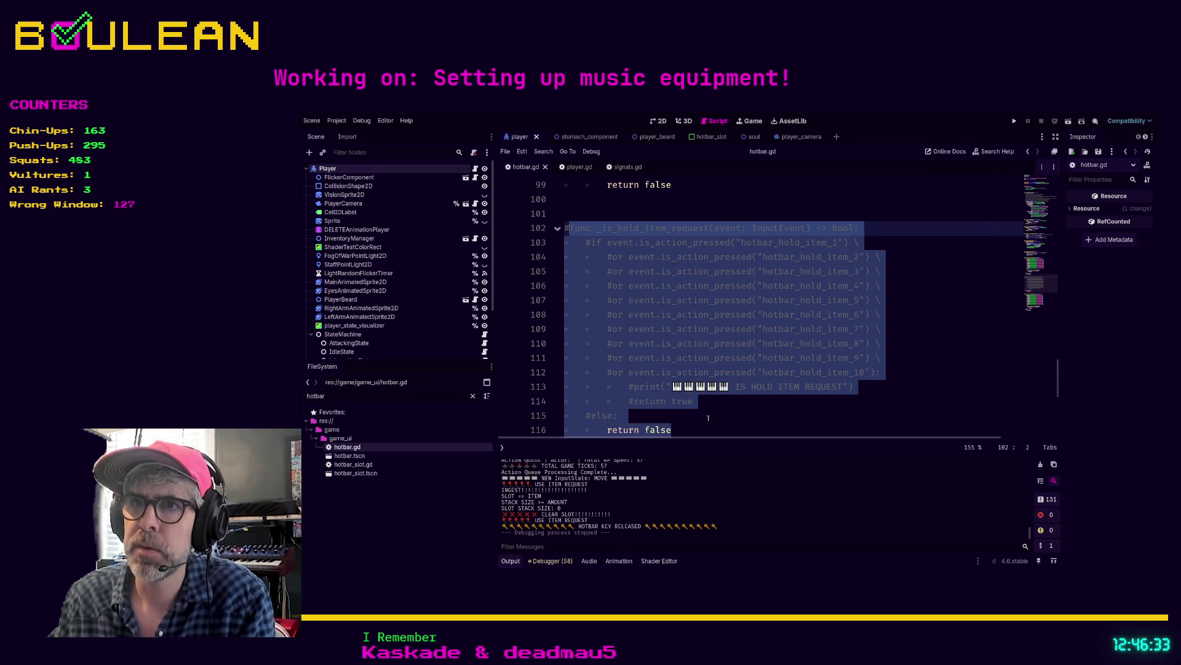
{"action": "key", "text": "ctrl+z"}
{"action": "key", "text": "ctrl+z"}
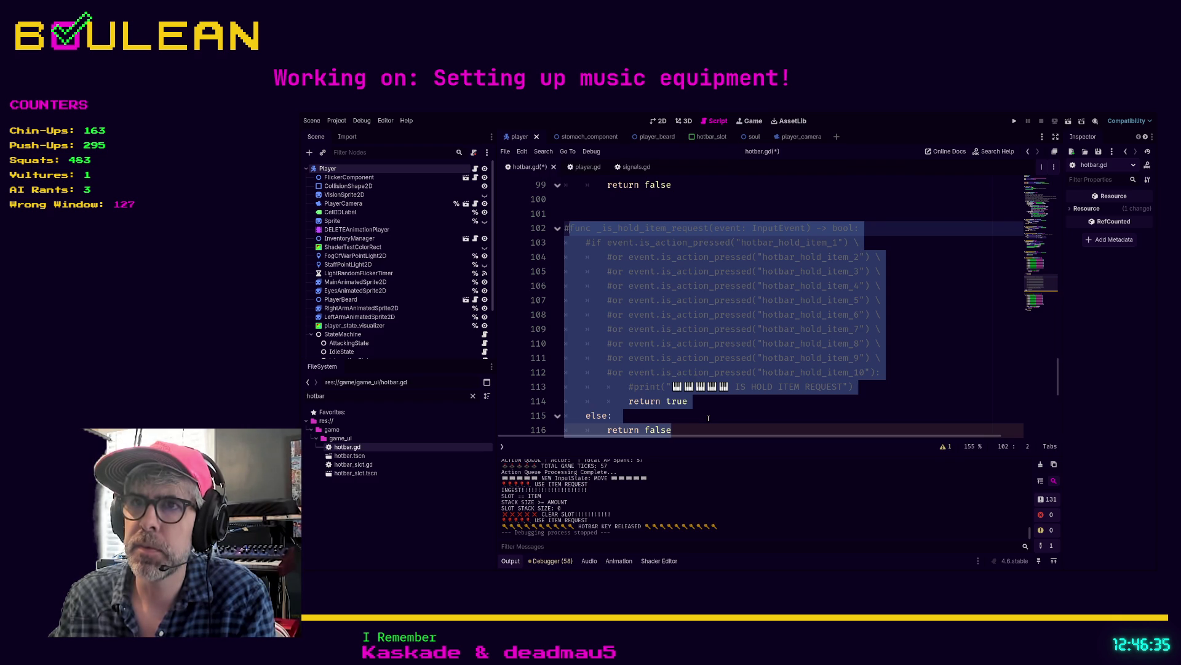
{"action": "key", "text": "ctrl+z"}
{"action": "key", "text": "ctrl+z"}
{"action": "key", "text": "ctrl+z"}
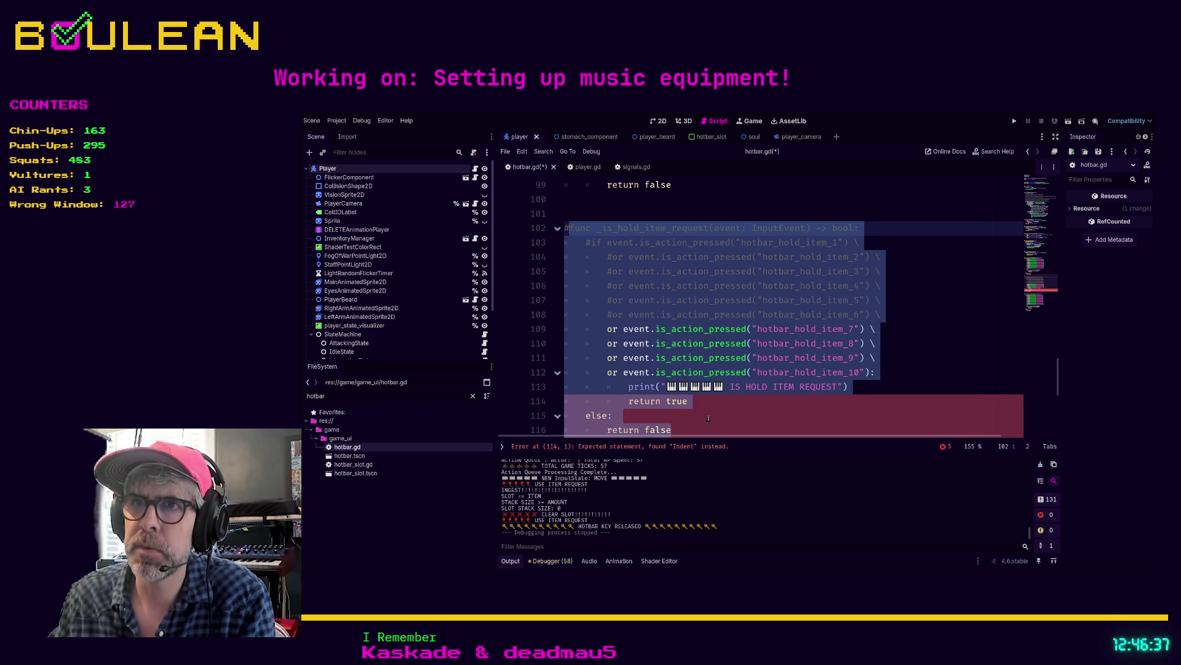
{"action": "key", "text": "ctrl+z"}
{"action": "key", "text": "ctrl+z"}
{"action": "key", "text": "ctrl+z"}
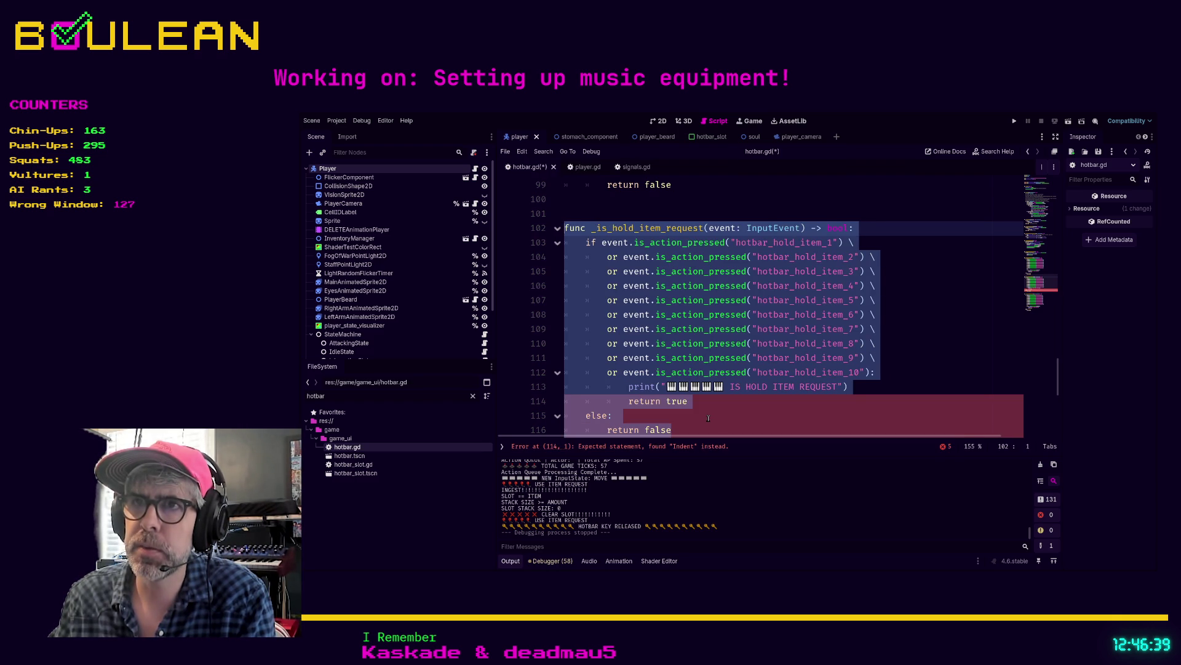
{"action": "left_click", "coordinate": [710, 419]}
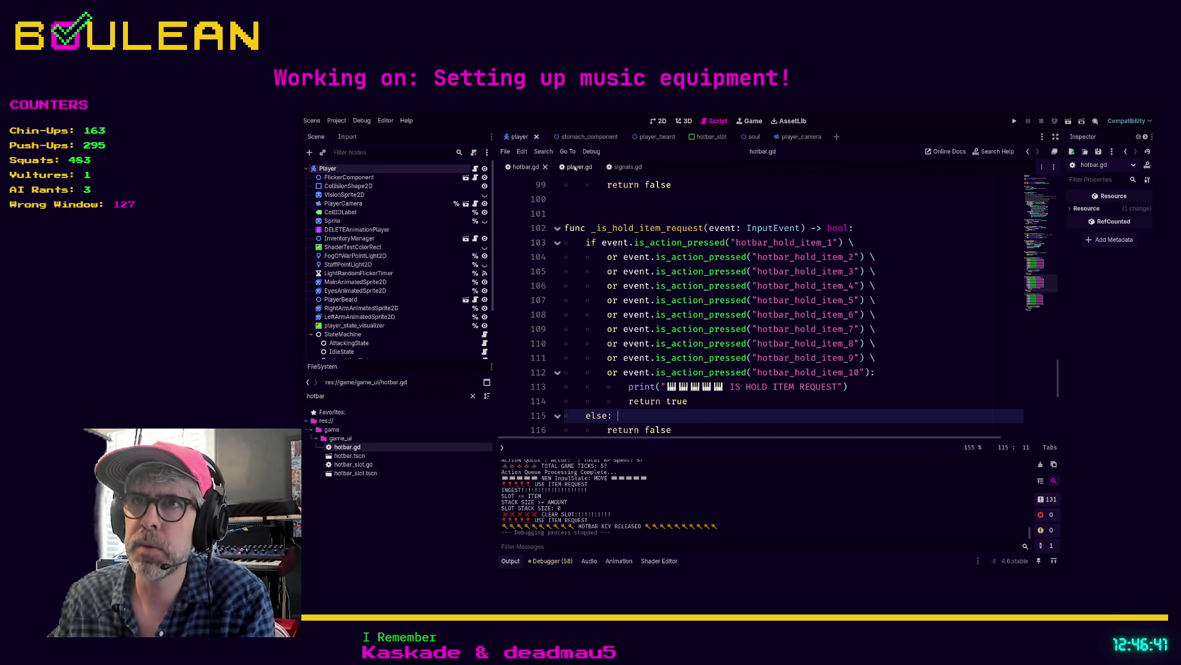
- Comment out the duplicate hold-item function on lines 408–422 of player.gd
{"action": "left_click", "coordinate": [581, 167]}
{"action": "left_click", "coordinate": [564, 285]}
{"action": "scroll", "coordinate": [652, 330], "scroll_direction": "down", "scroll_amount": 3}
{"action": "left_click", "coordinate": [692, 355], "text": "shift"}
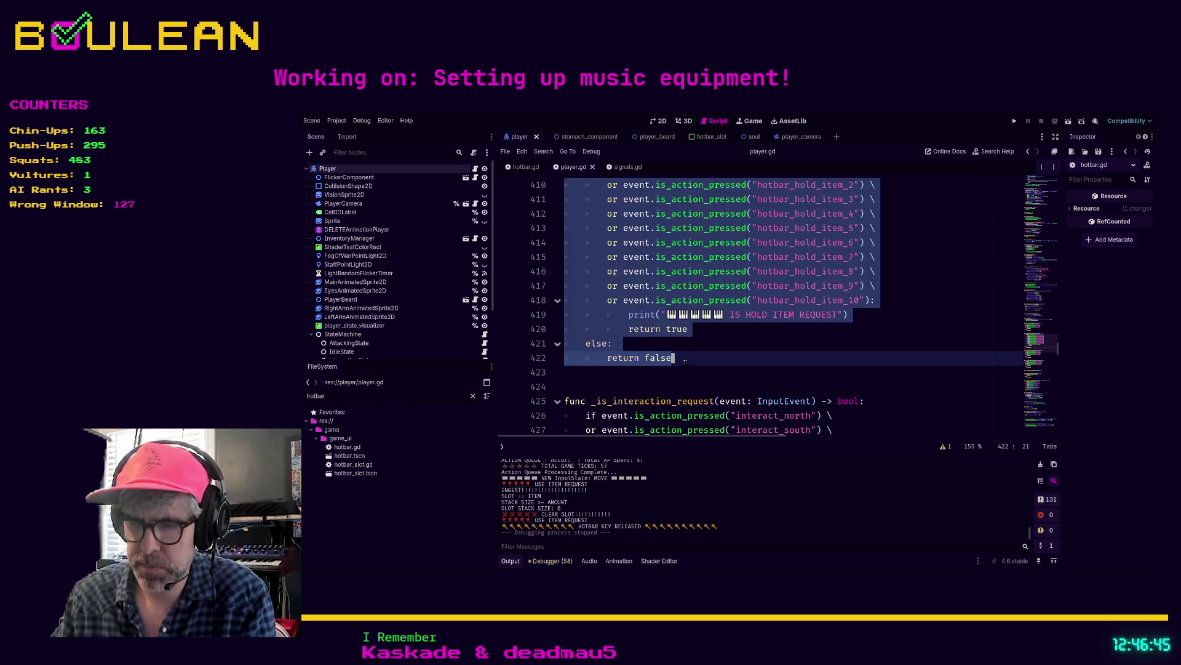
{"action": "key", "text": "ctrl+k"}
{"action": "left_click", "coordinate": [702, 373]}
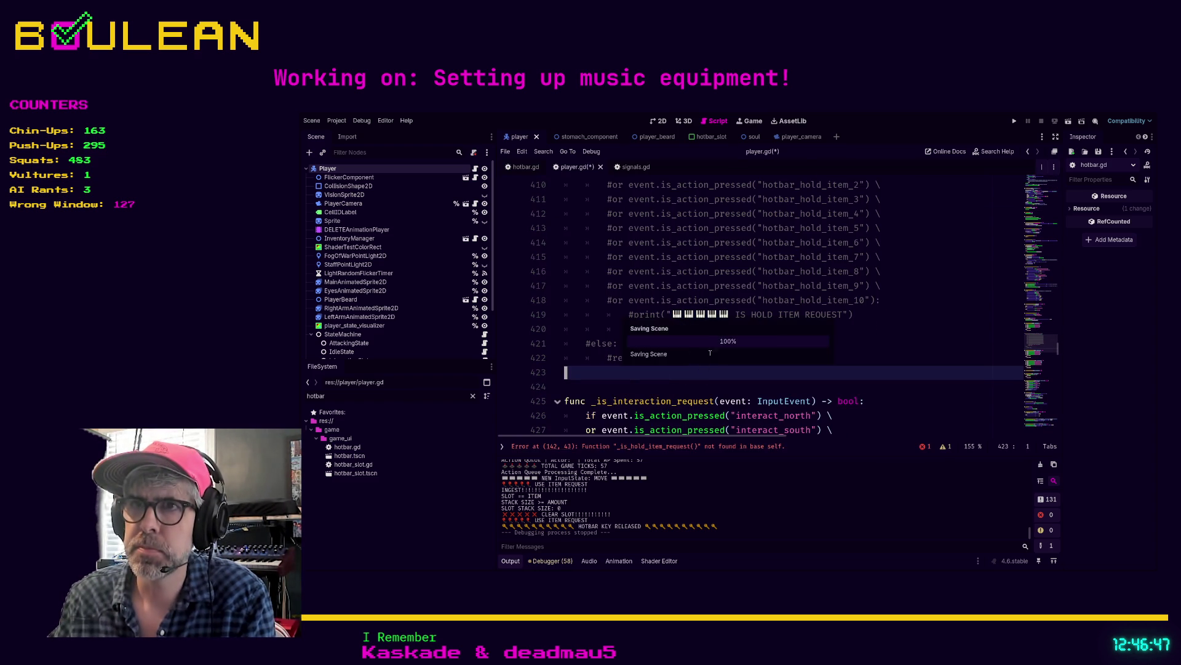
- Add the note '## TODO Delete _is_hold_item_request' on line 407
{"action": "scroll", "coordinate": [621, 277], "scroll_direction": "up", "scroll_amount": 2}
{"action": "left_click", "coordinate": [596, 233]}
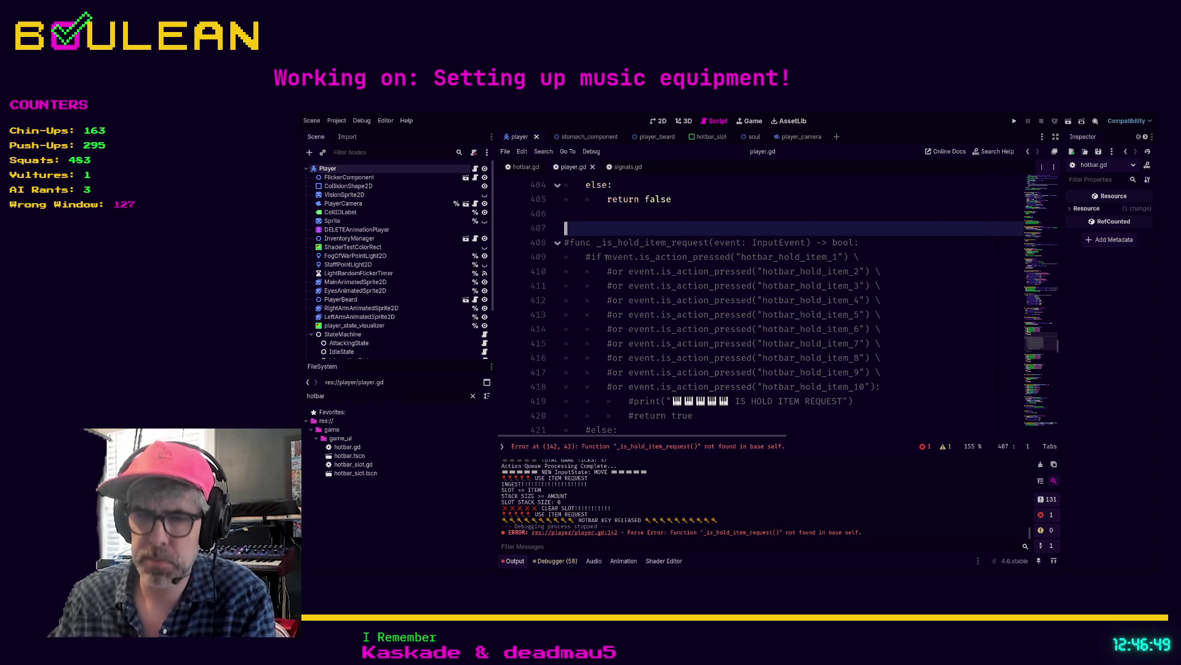
{"action": "scroll", "coordinate": [606, 258], "scroll_direction": "up", "scroll_amount": 1}
{"action": "type", "text": "DO"}
{"action": "key", "text": "Home"}
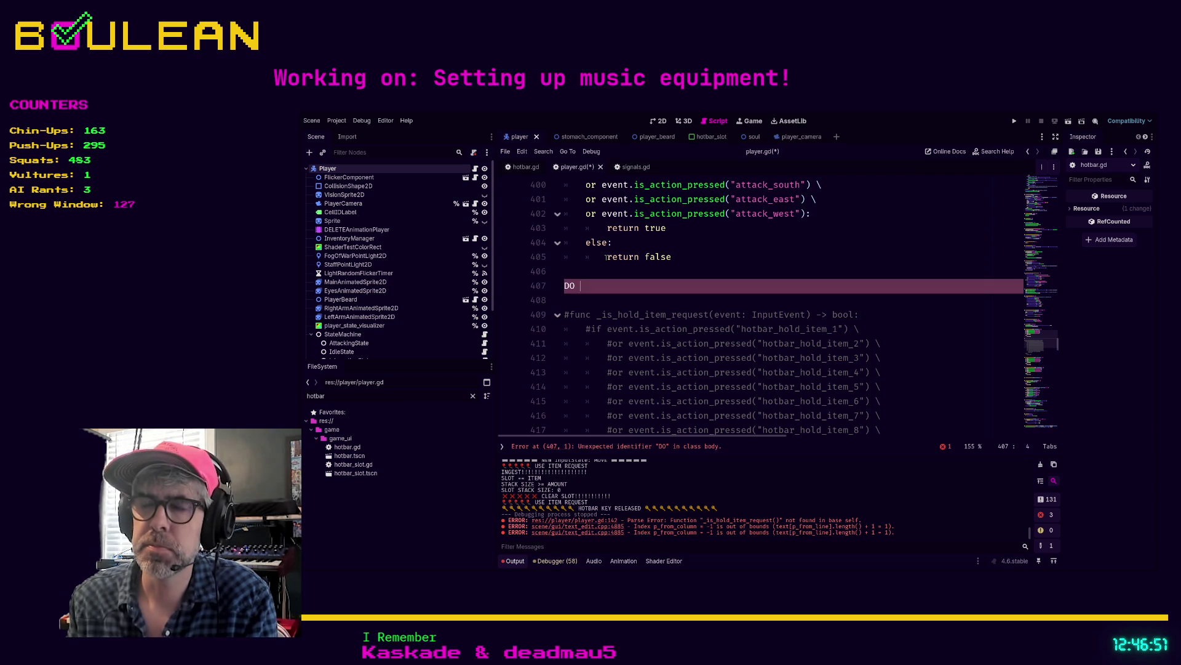
{"action": "key", "text": "shift+End"}
{"action": "type", "text": "## T"}
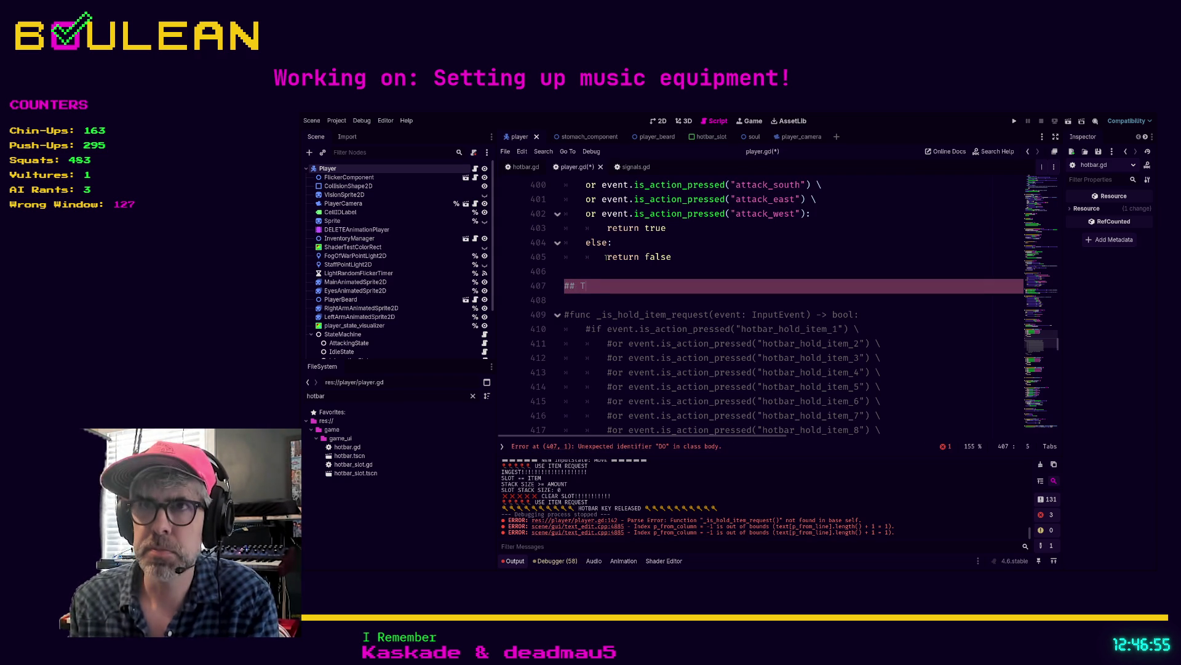
{"action": "type", "text": "ODO Delete "}
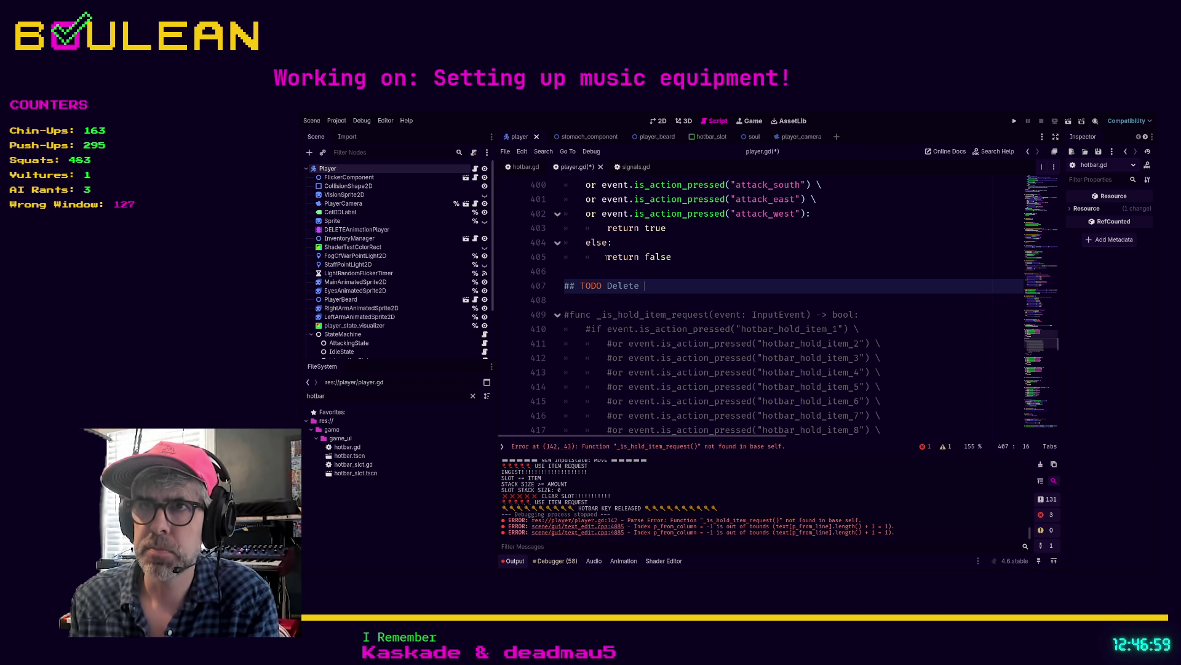
{"action": "type", "text": "_is_hold_item_request"}
{"action": "key", "text": "Delete"}
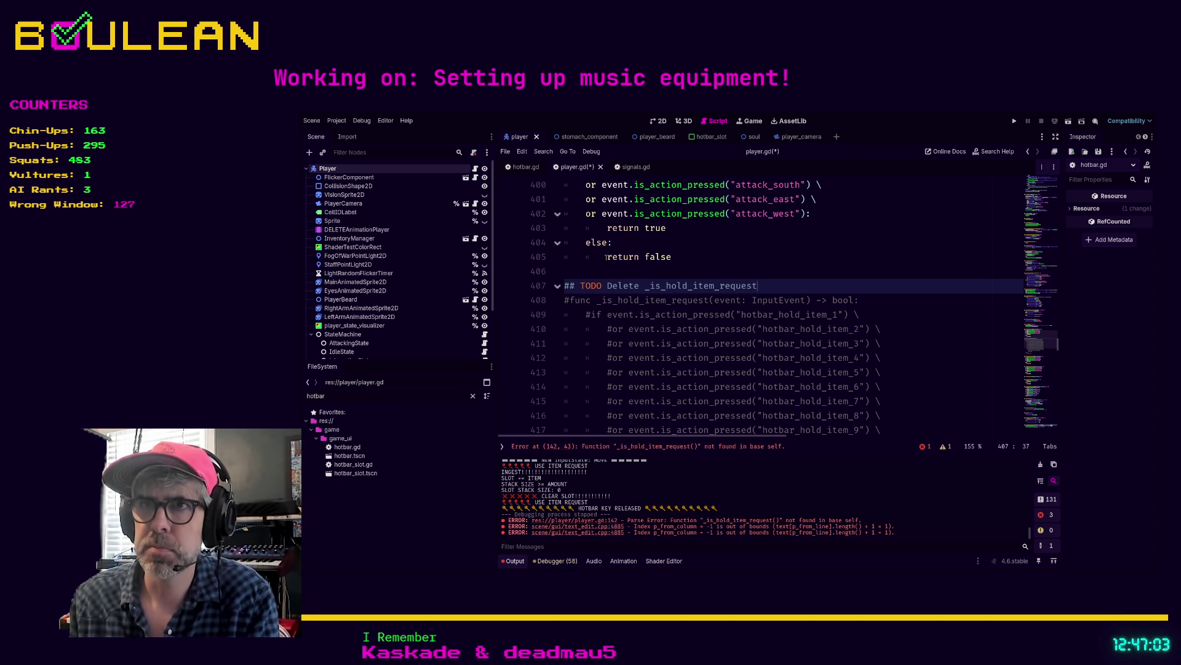
- Comment out the erroring hold_item_request line 142 with a '## DODO Delete' note
{"action": "left_click", "coordinate": [670, 449]}
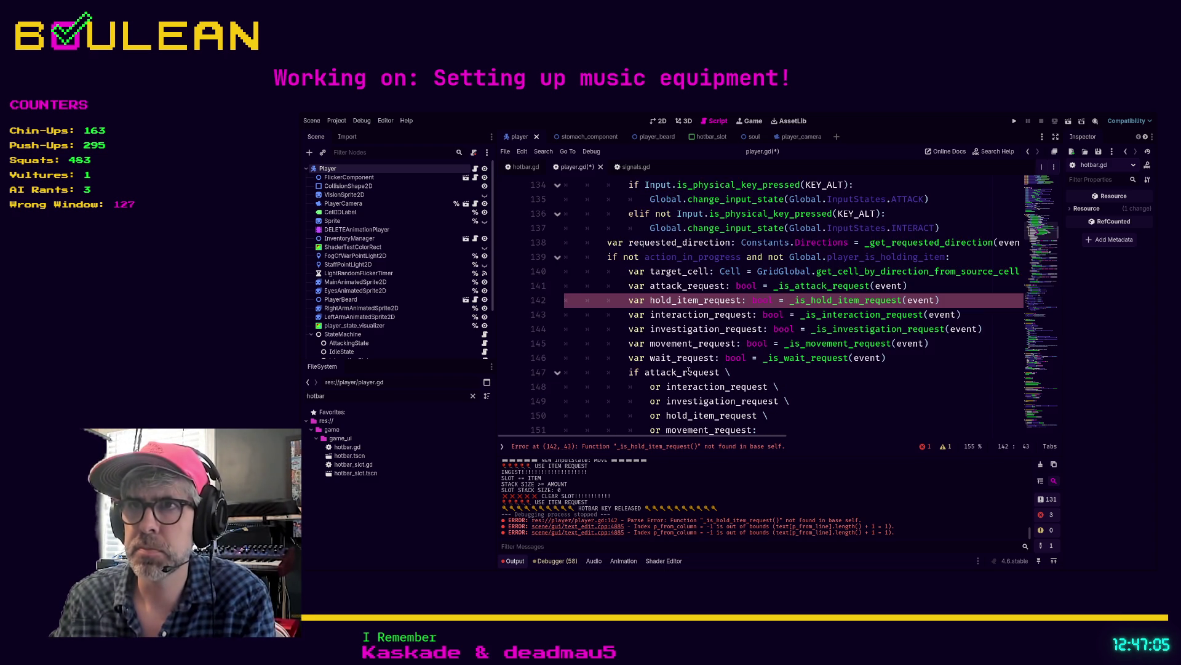
{"action": "left_click", "coordinate": [941, 300]}
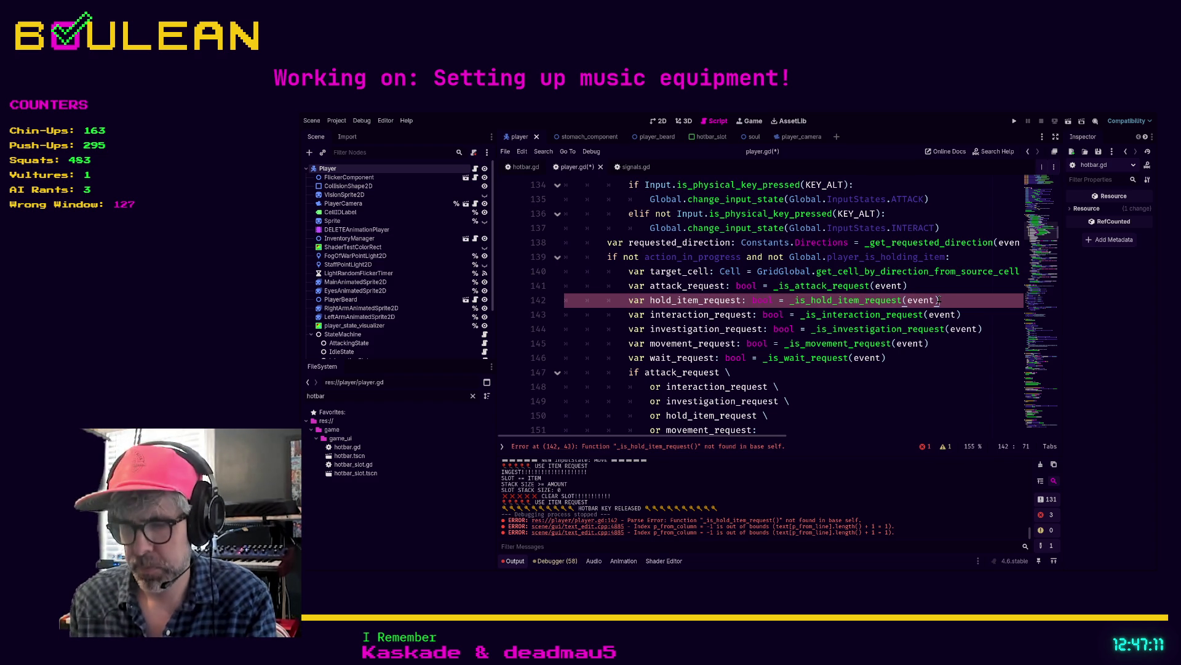
{"action": "key", "text": "ctrl+k"}
{"action": "type", "text": "## D"}
{"action": "type", "text": "ODO "}
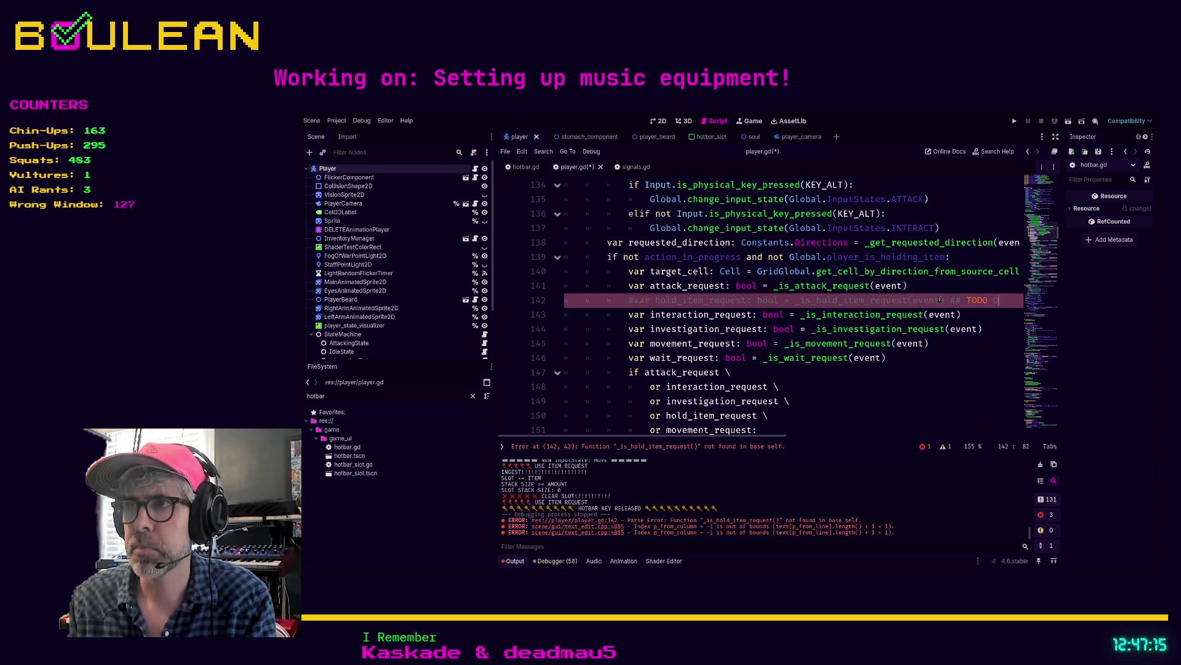
{"action": "type", "text": "Delete"}
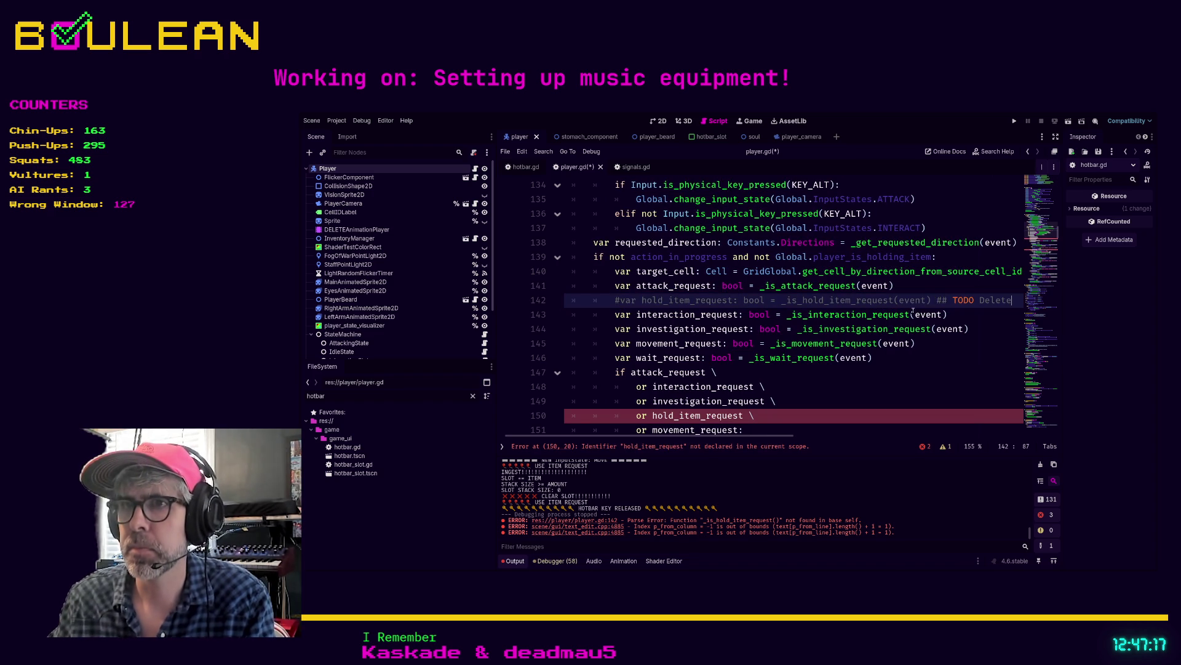
{"action": "left_click", "coordinate": [523, 166]}
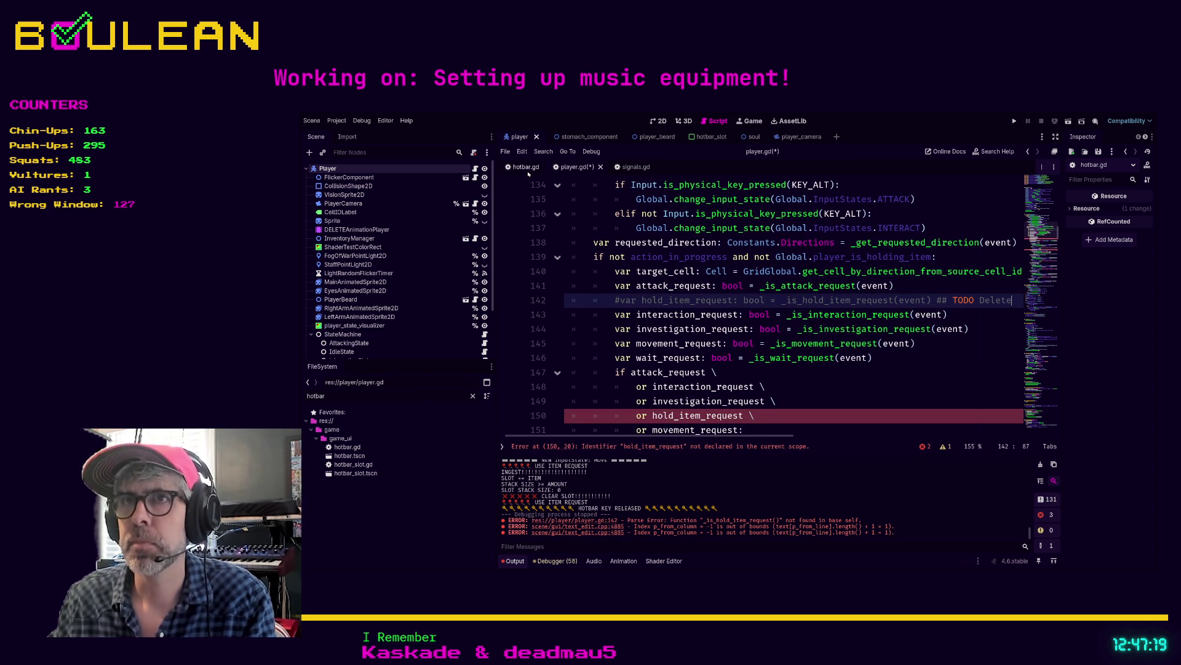
- Paste 'var hold_item_request: bool = _is_hold_item_request(event)' onto line 30 of hotbar.gd
{"action": "scroll", "coordinate": [658, 271], "scroll_direction": "up", "scroll_amount": 9}
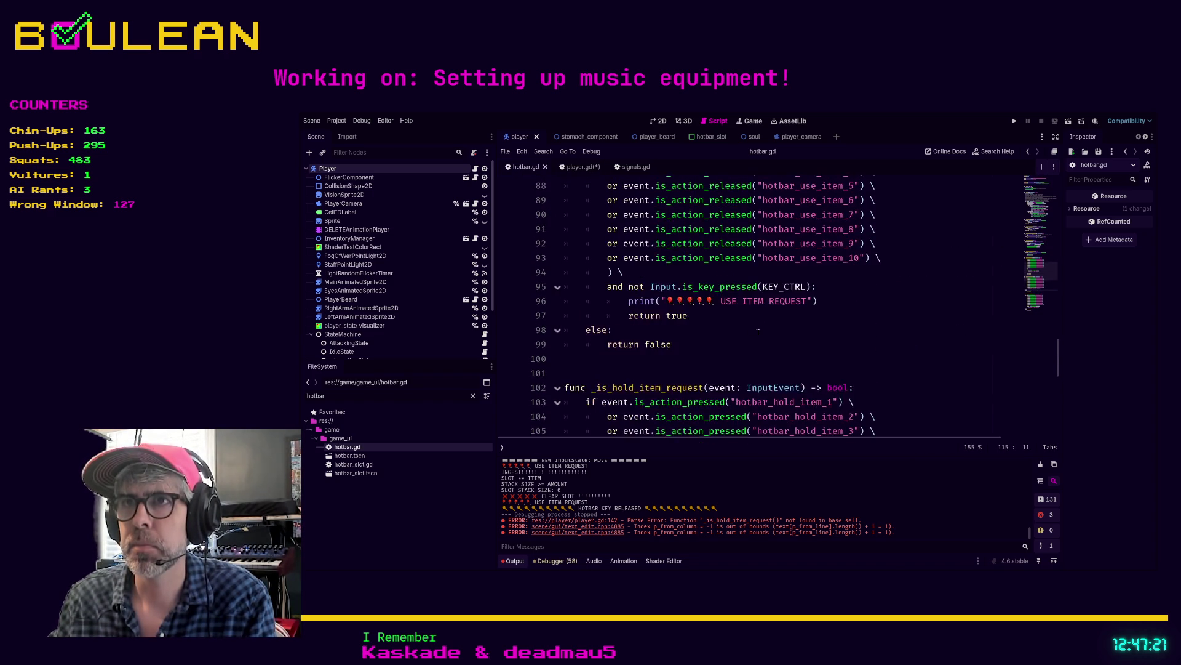
{"action": "scroll", "coordinate": [767, 340], "scroll_direction": "up", "scroll_amount": 4}
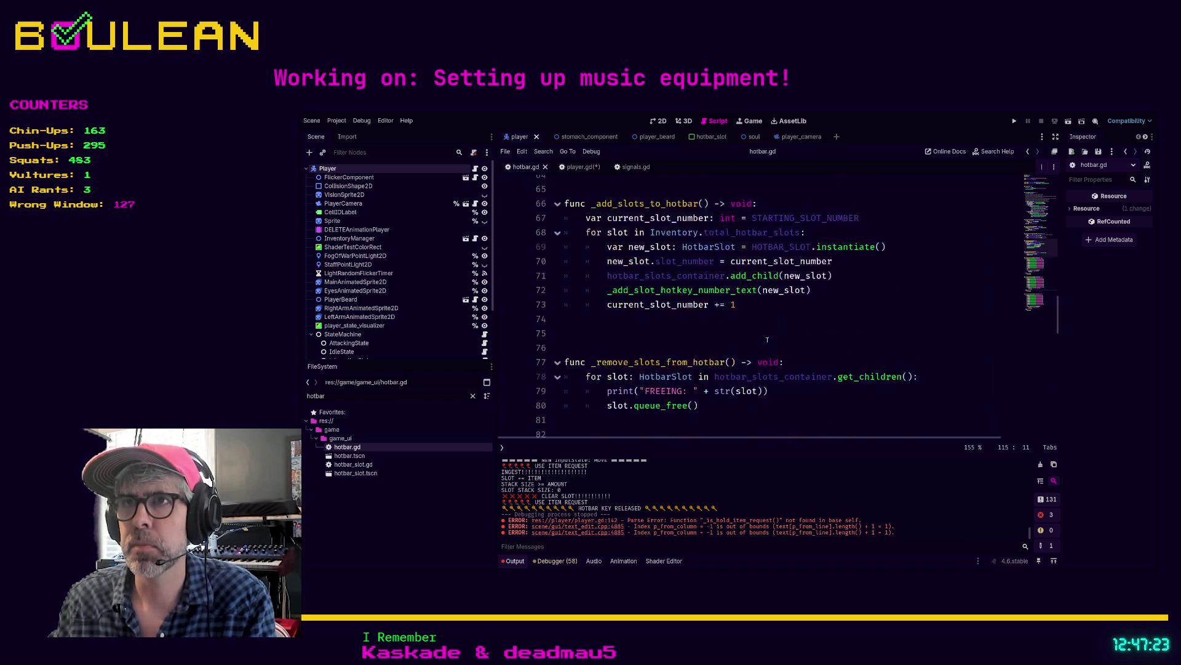
{"action": "scroll", "coordinate": [735, 317], "scroll_direction": "up", "scroll_amount": 7}
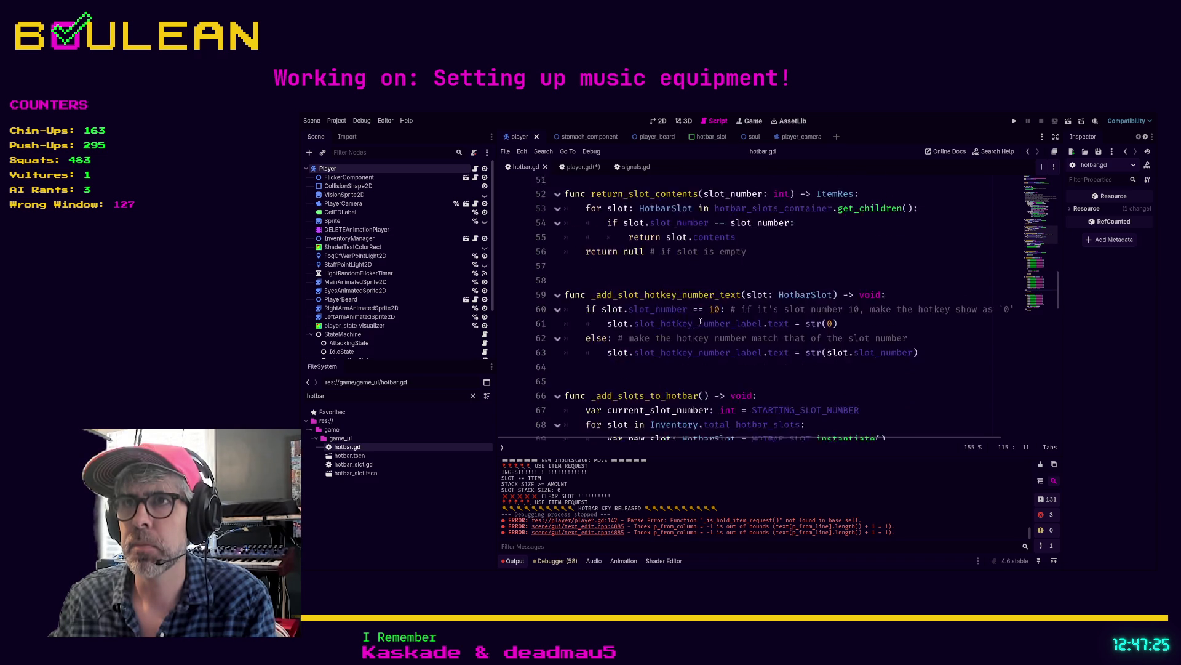
{"action": "scroll", "coordinate": [732, 331], "scroll_direction": "up", "scroll_amount": 7}
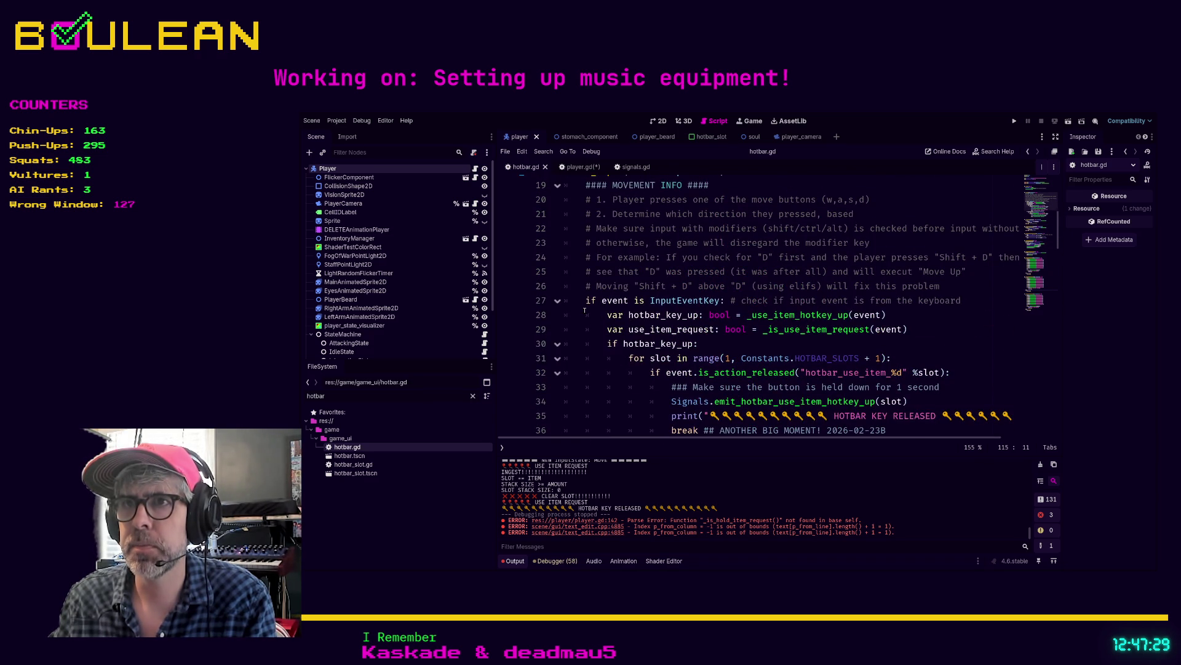
{"action": "left_click", "coordinate": [923, 331]}
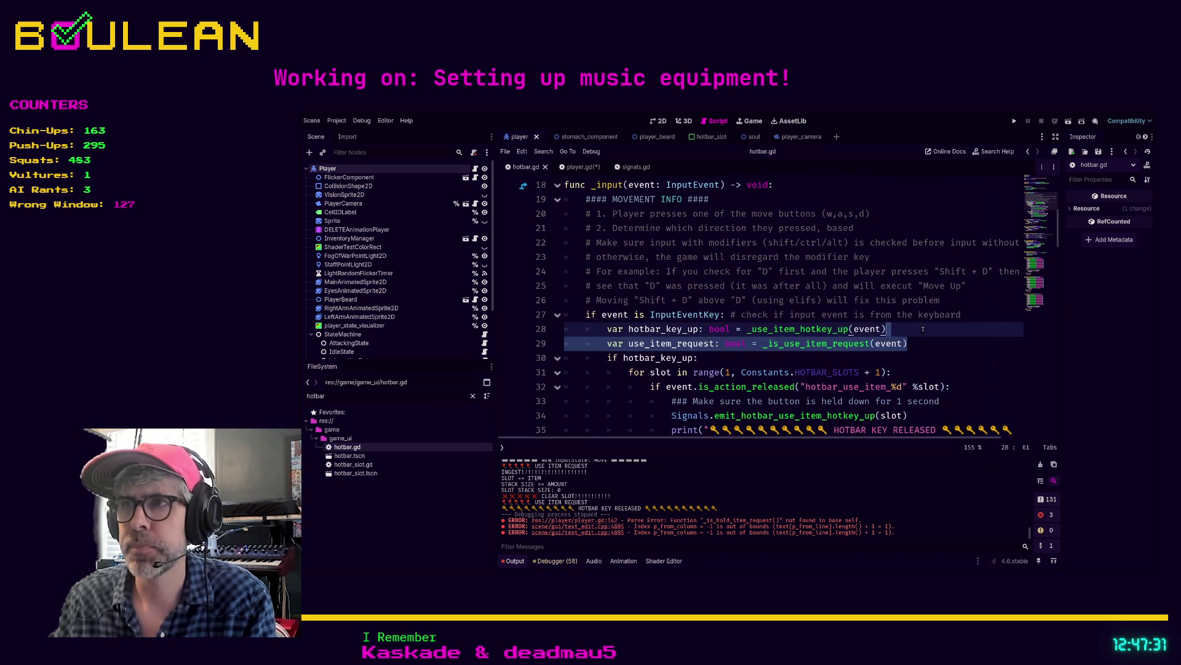
{"action": "key", "text": "Return"}
{"action": "type", "text": "var hold_item_request: bool = _is_hold_item_request(event)"}
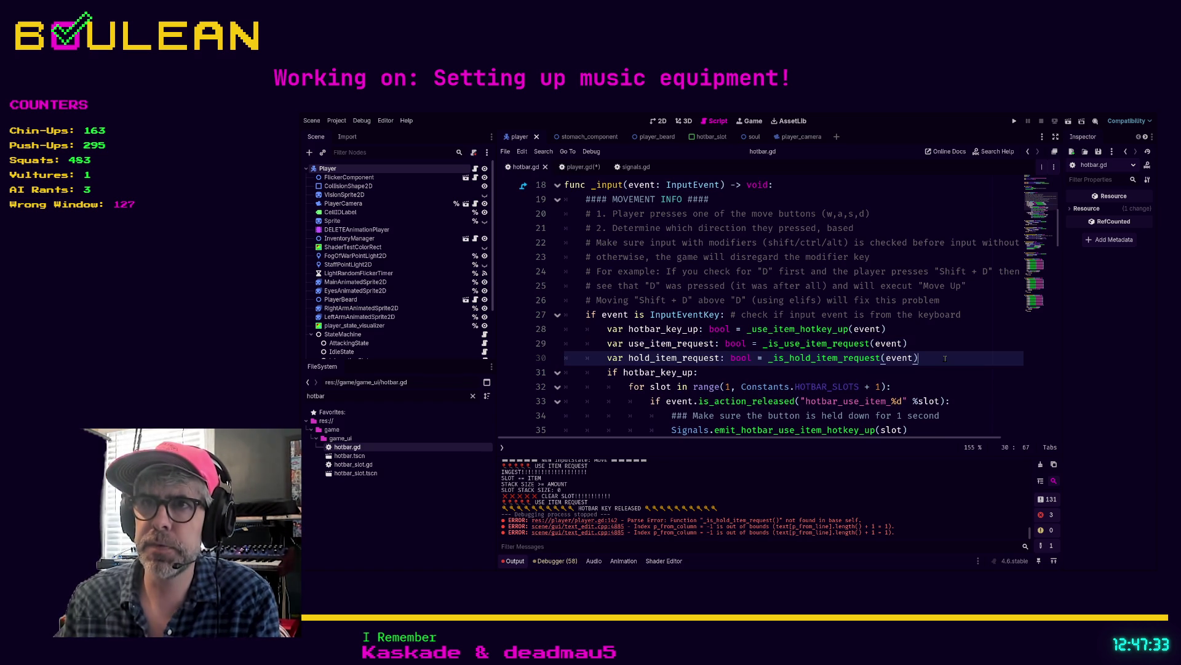
{"action": "scroll", "coordinate": [833, 339], "scroll_direction": "down", "scroll_amount": 2}
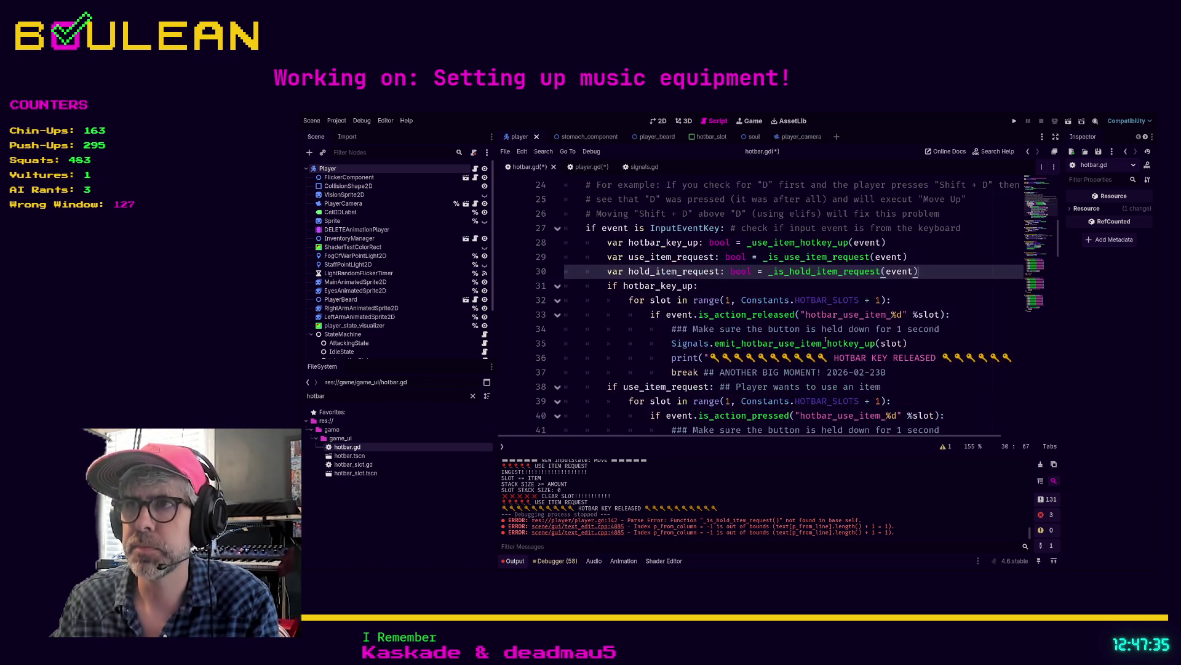
- Comment out the 'or hold_item_request' condition on line 150 of player.gd
{"action": "left_click", "coordinate": [585, 167]}
{"action": "scroll", "coordinate": [792, 342], "scroll_direction": "down", "scroll_amount": 2}
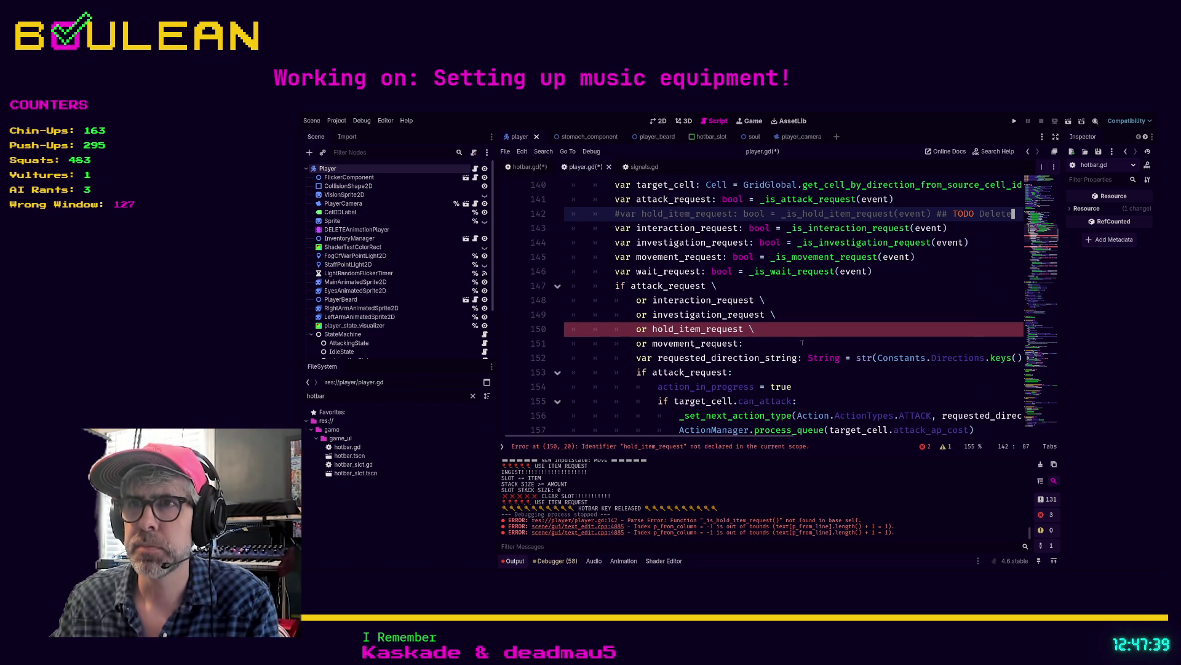
{"action": "left_click", "coordinate": [825, 330]}
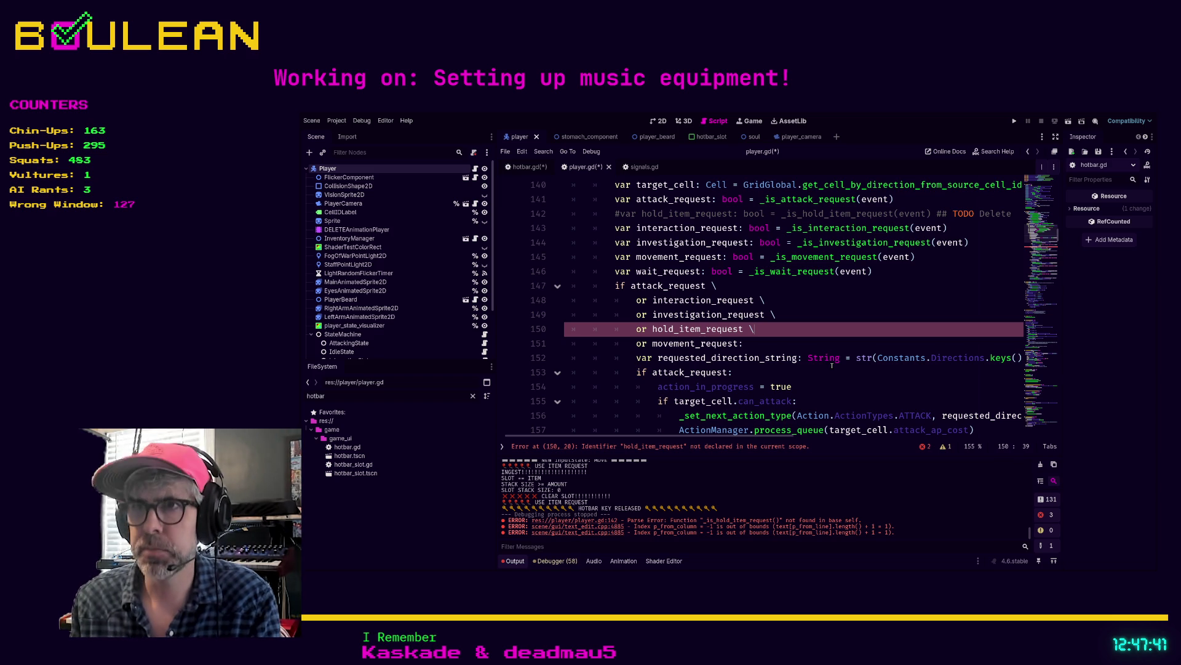
{"action": "key", "text": "shift+Home"}
{"action": "key", "text": "ctrl+k"}
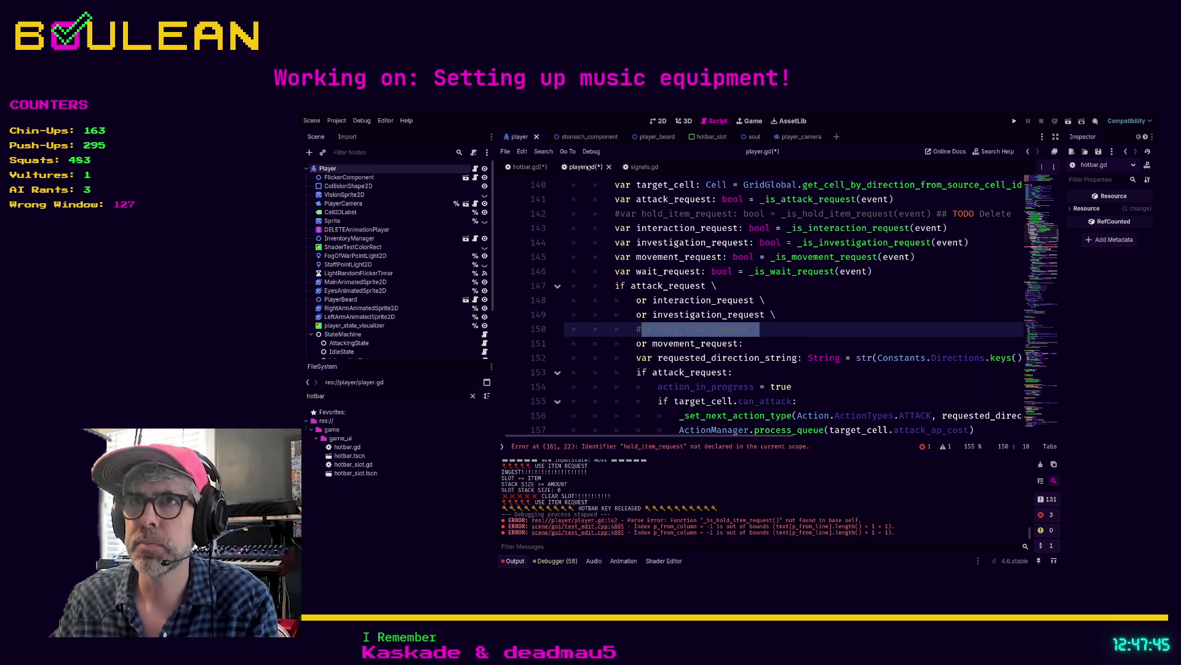
{"action": "left_click", "coordinate": [526, 167]}
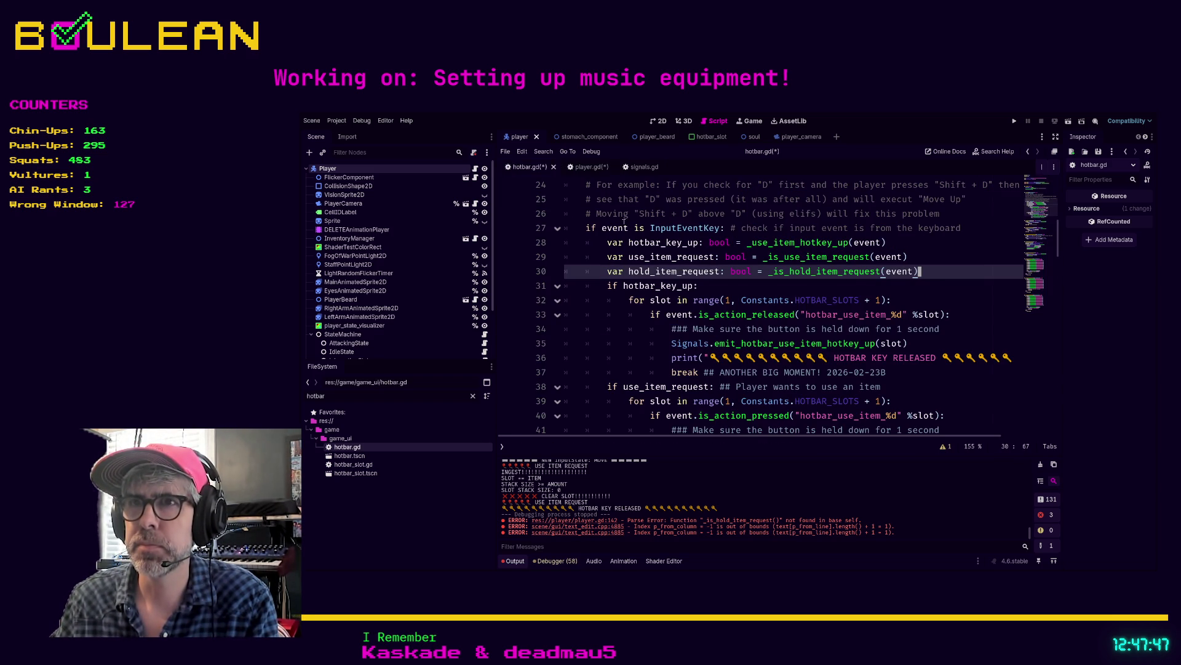
{"action": "scroll", "coordinate": [638, 228], "scroll_direction": "down", "scroll_amount": 2}
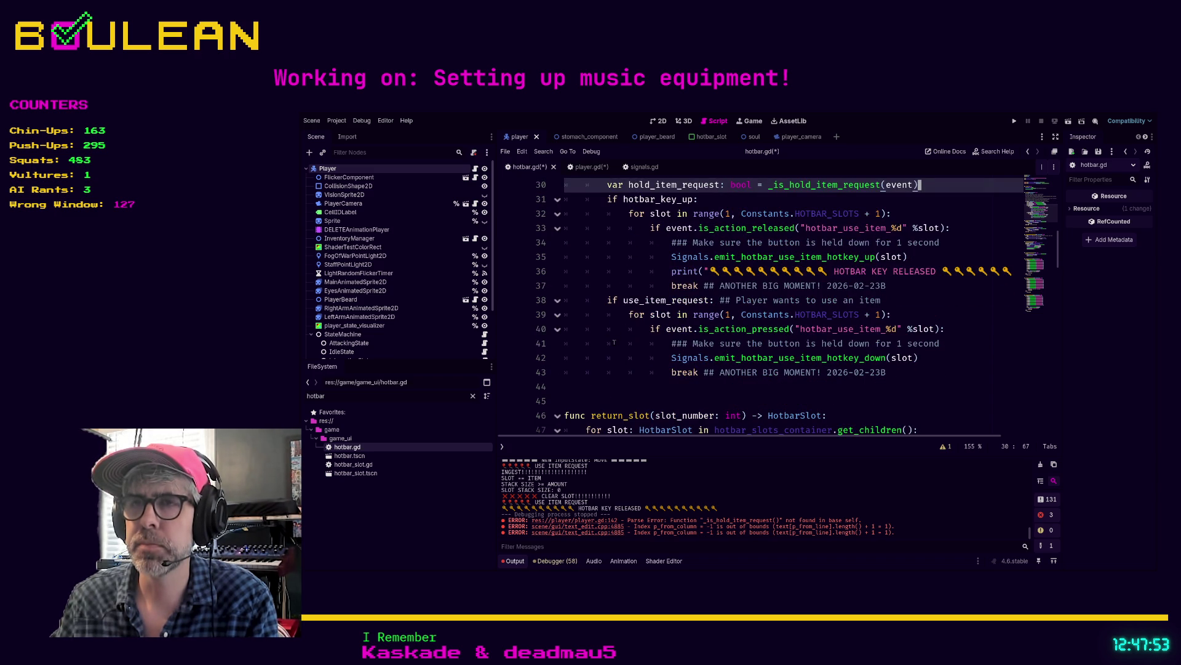
- Write 'elif hold_item_request:' with a 'pass' body on line 44 of hotbar.gd
{"action": "left_click", "coordinate": [612, 386]}
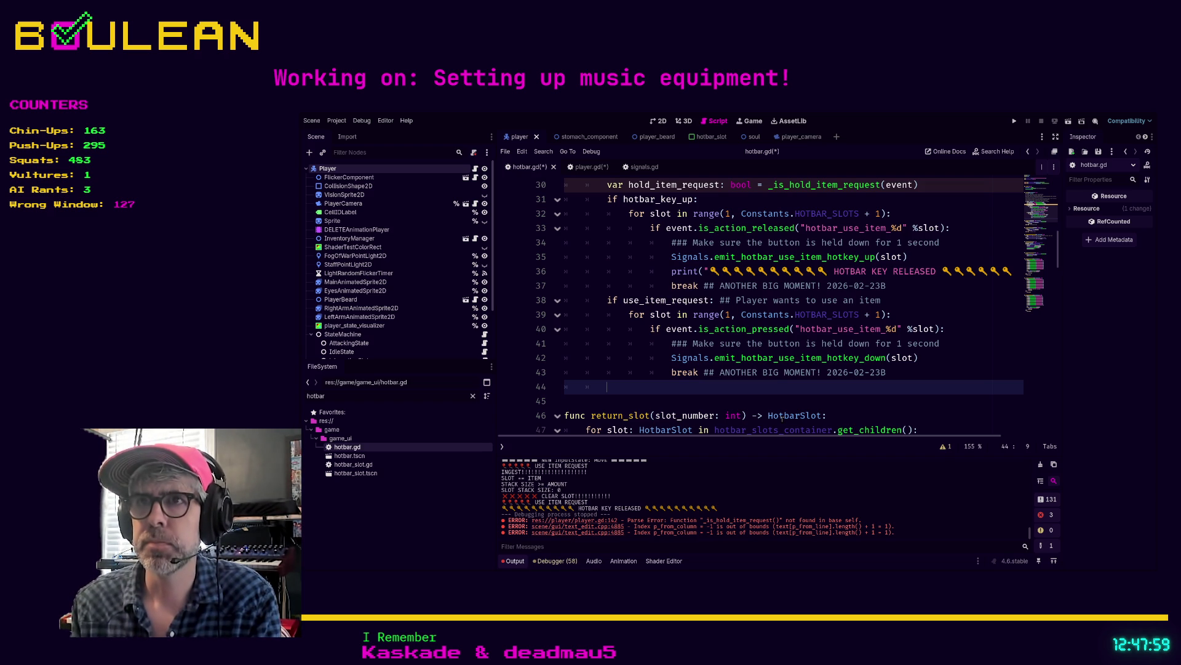
{"action": "type", "text": "elif "}
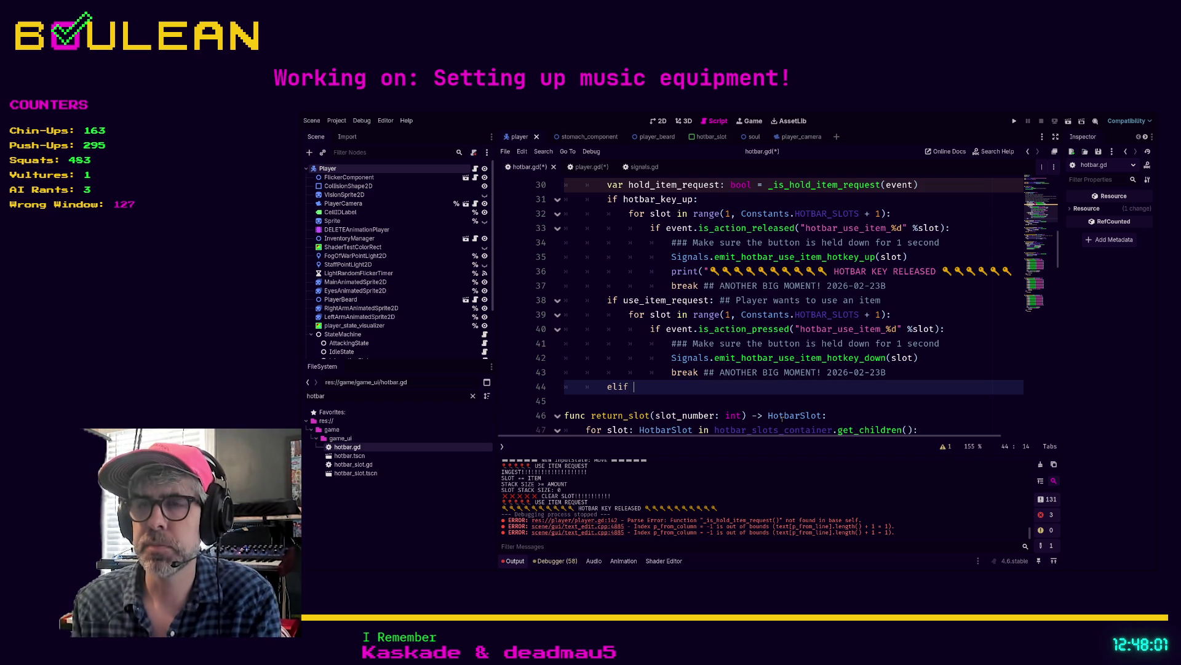
{"action": "type", "text": "or hold_item_request \\"}
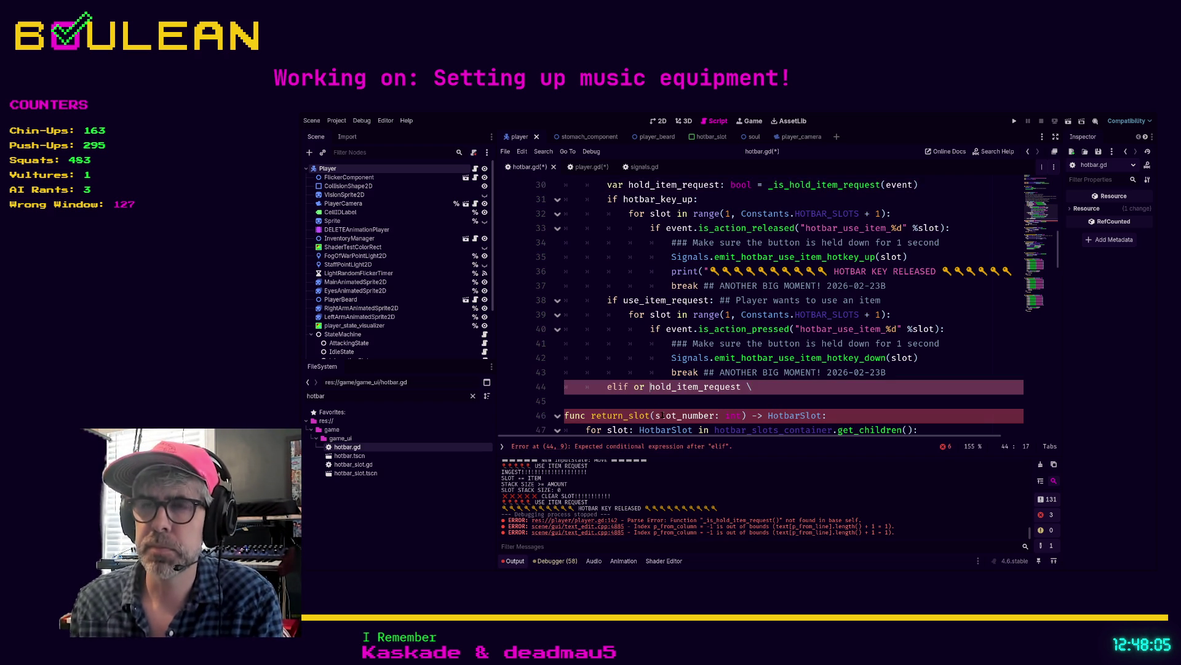
{"action": "key", "text": "BackSpace"}
{"action": "key", "text": "BackSpace"}
{"action": "key", "text": "BackSpace"}
{"action": "key", "text": "End"}
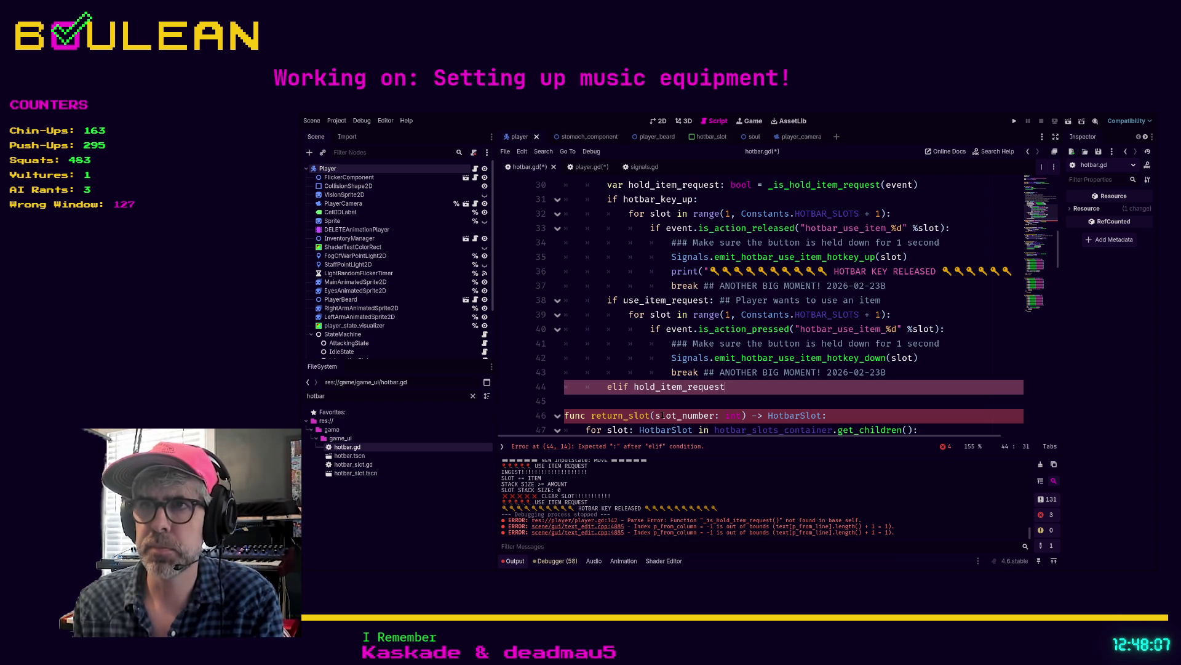
{"action": "type", "text": ":"}
{"action": "key", "text": "Return"}
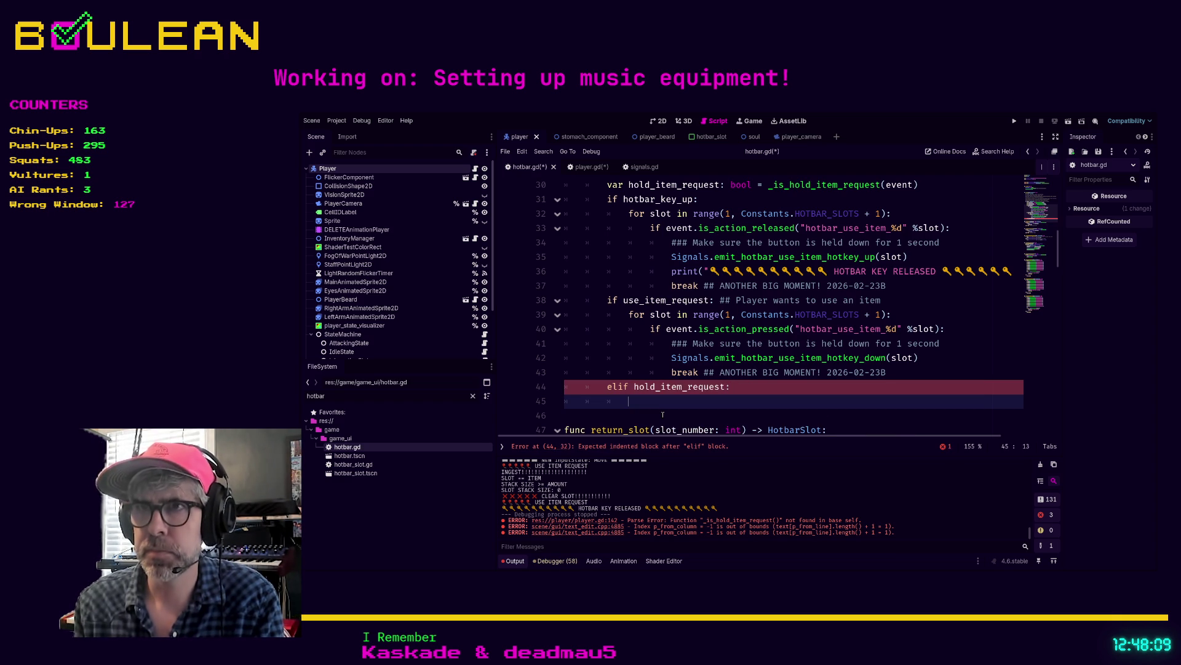
{"action": "type", "text": "pass"}
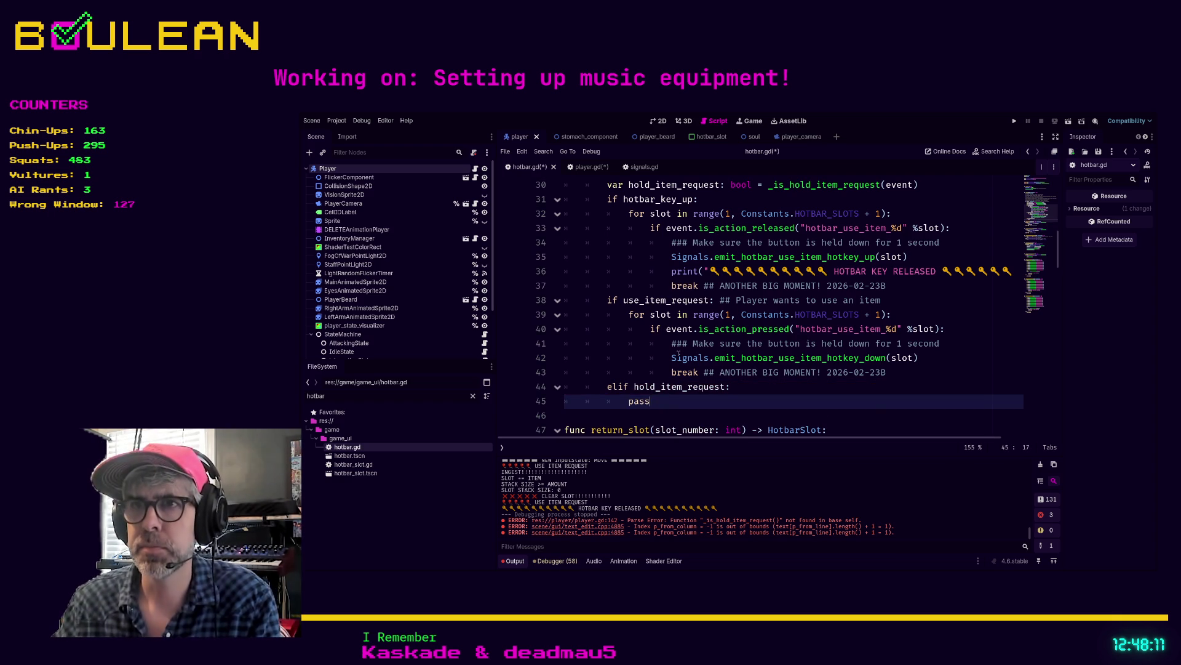
{"action": "left_click", "coordinate": [582, 170]}
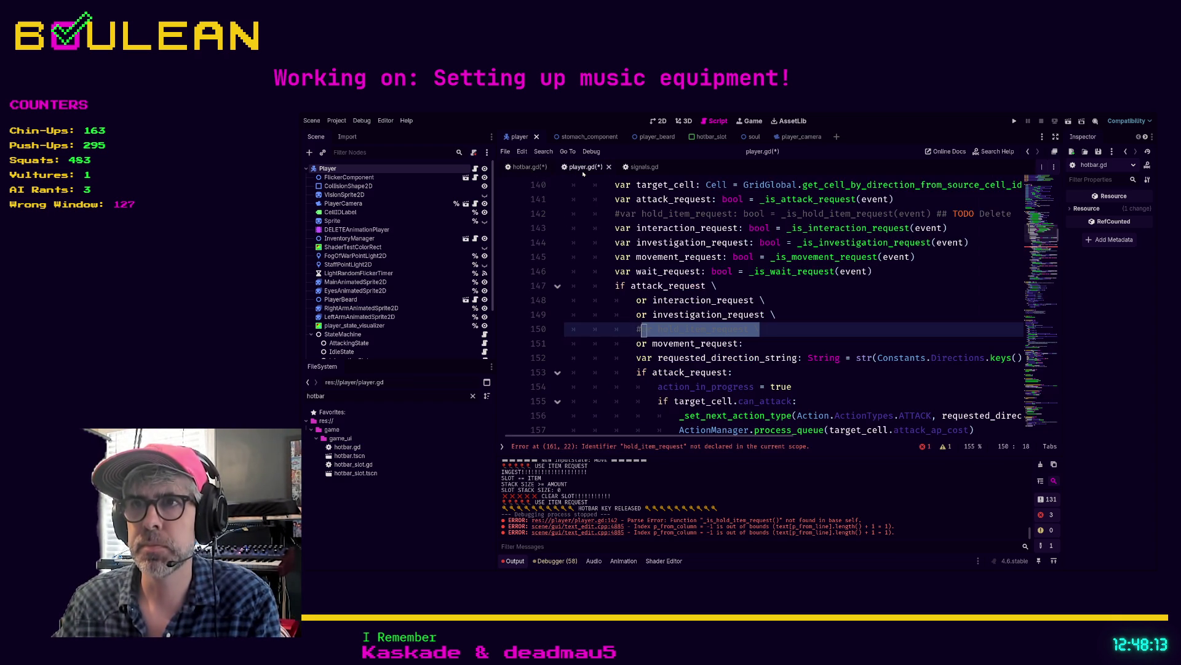
- Comment out the hold-item branch on lines 161–165 of player.gd
{"action": "left_click", "coordinate": [594, 314]}
{"action": "scroll", "coordinate": [666, 331], "scroll_direction": "down", "scroll_amount": 1}
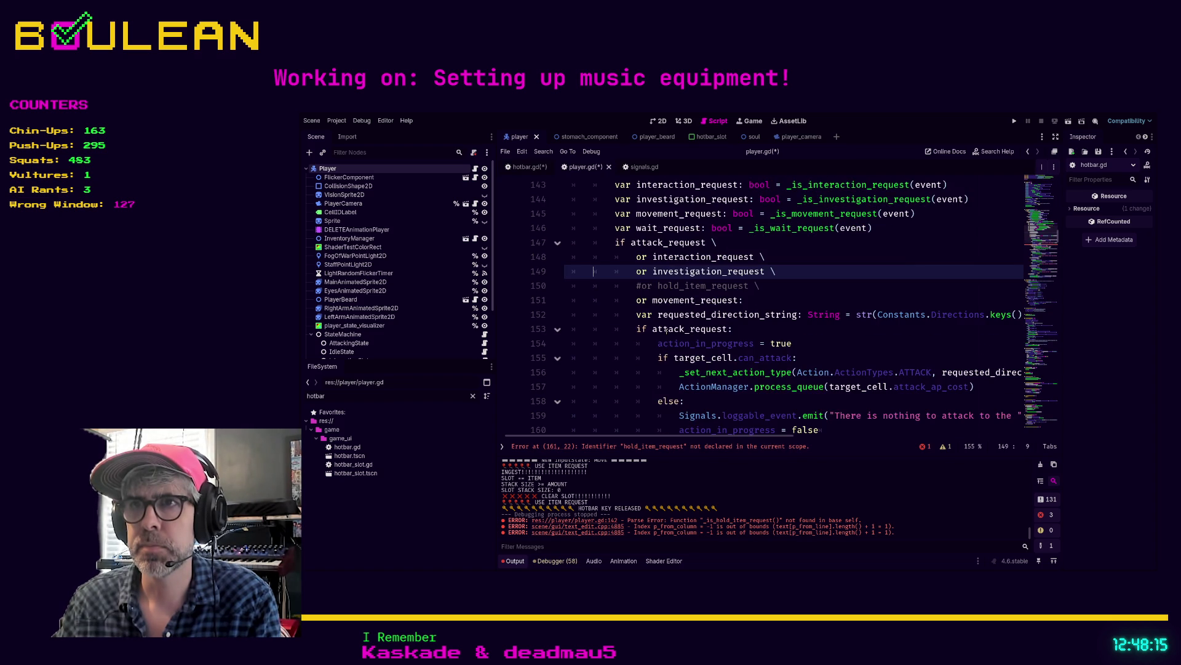
{"action": "scroll", "coordinate": [645, 326], "scroll_direction": "down", "scroll_amount": 2}
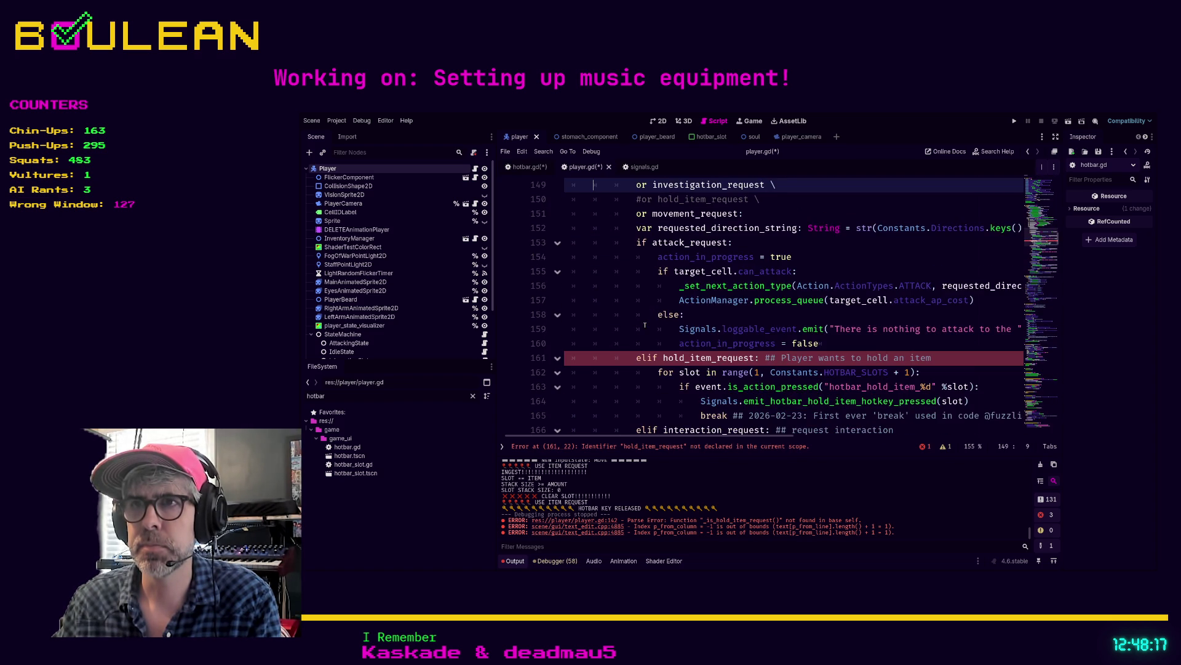
{"action": "scroll", "coordinate": [645, 325], "scroll_direction": "down", "scroll_amount": 1}
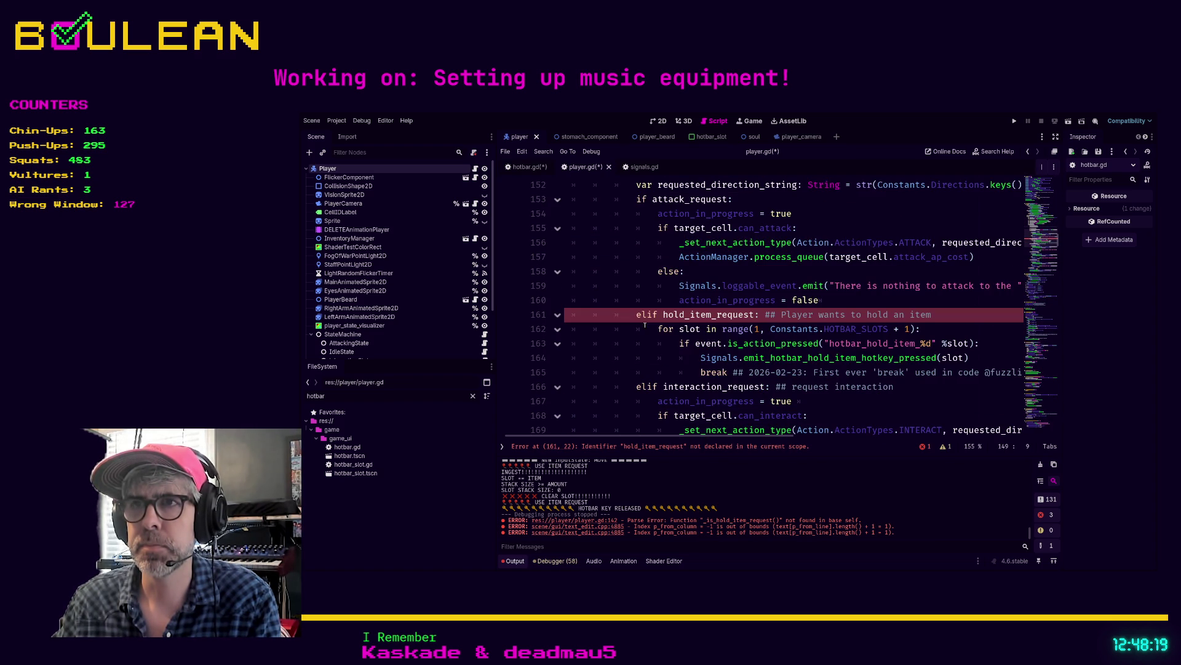
{"action": "left_click", "coordinate": [897, 371]}
{"action": "key", "text": "End"}
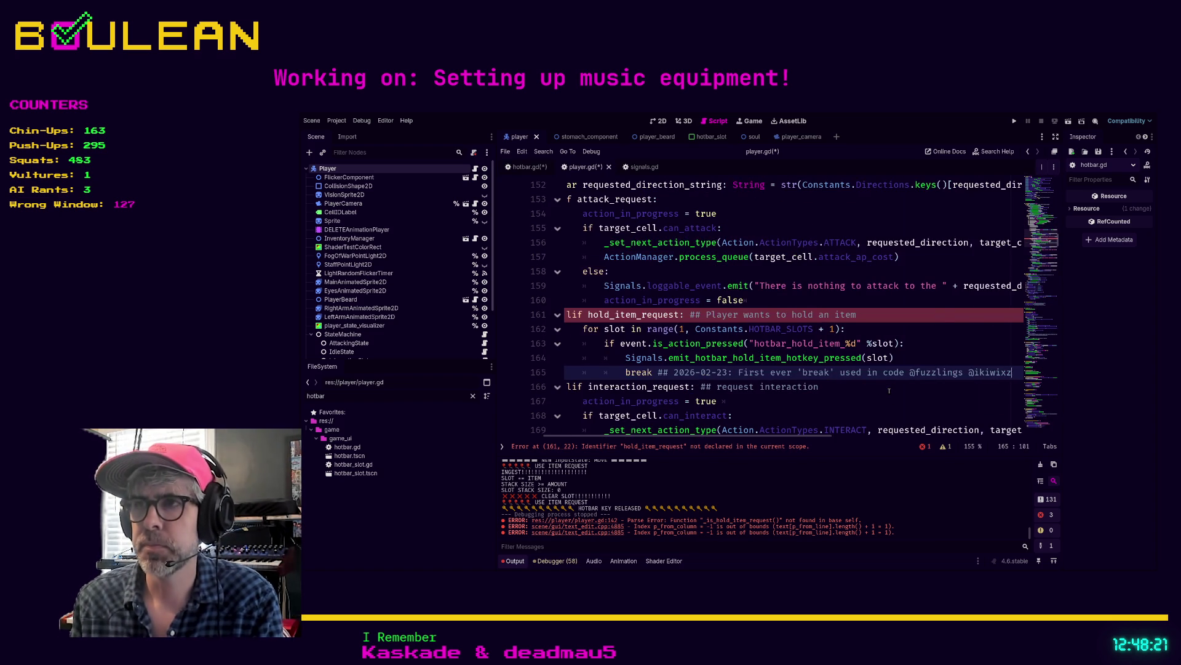
{"action": "key", "text": "shift+Home"}
{"action": "key", "text": "shift+Home"}
{"action": "key", "text": "shift+Up"}
{"action": "key", "text": "shift+Up"}
{"action": "key", "text": "shift+Up"}
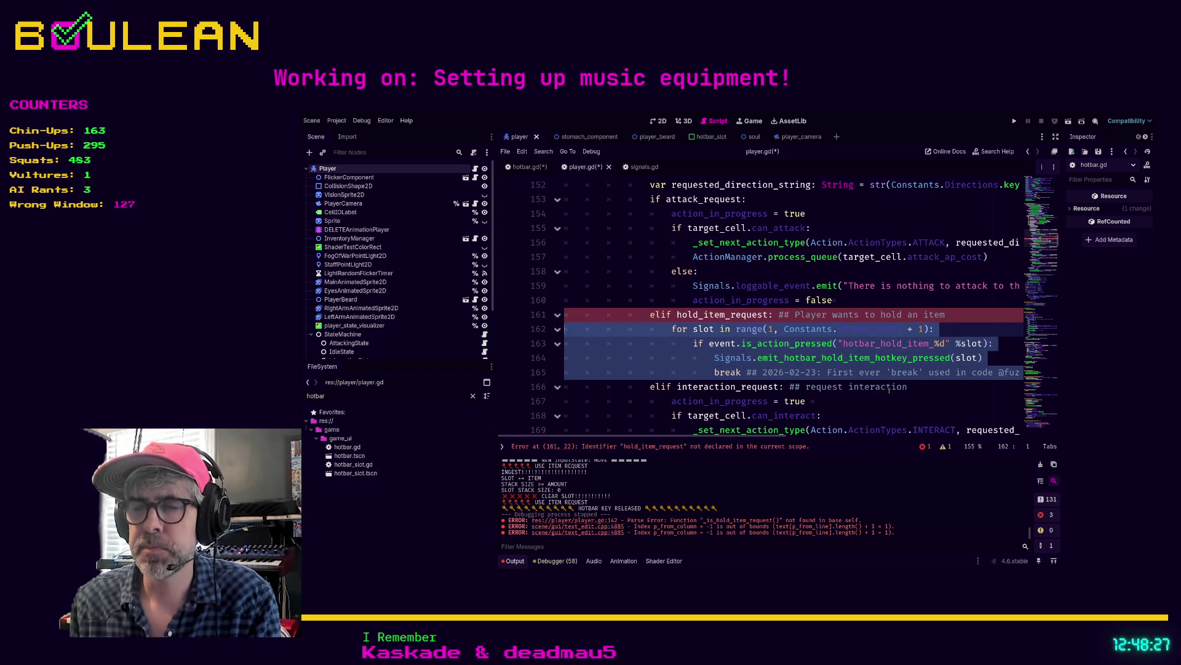
{"action": "key", "text": "shift+Up"}
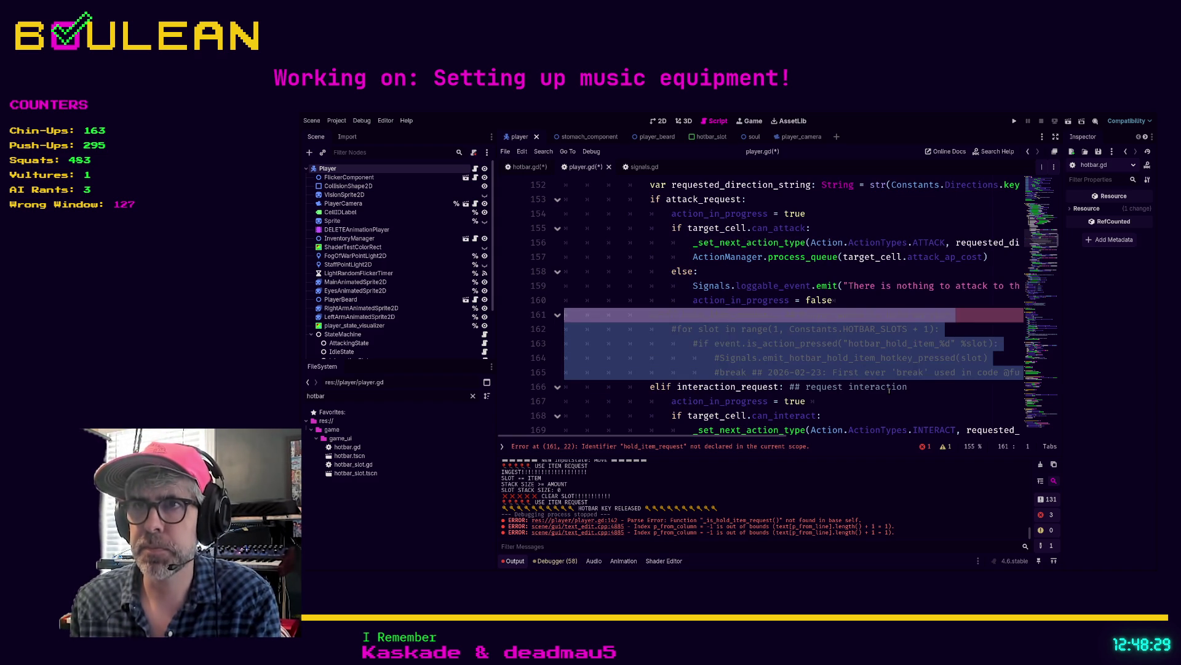
{"action": "key", "text": "ctrl+k"}
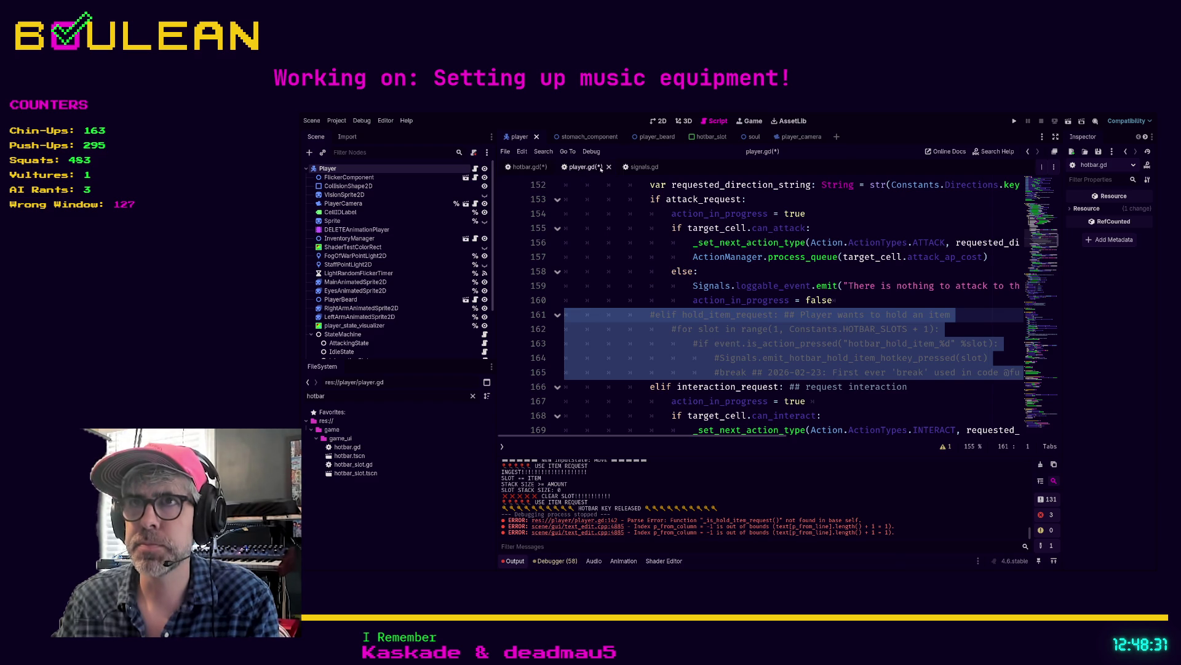
- In hotbar.gd, replace the pass placeholder on line 45 with the pasted hold-item for-loop
{"action": "key", "text": "alt+Left"}
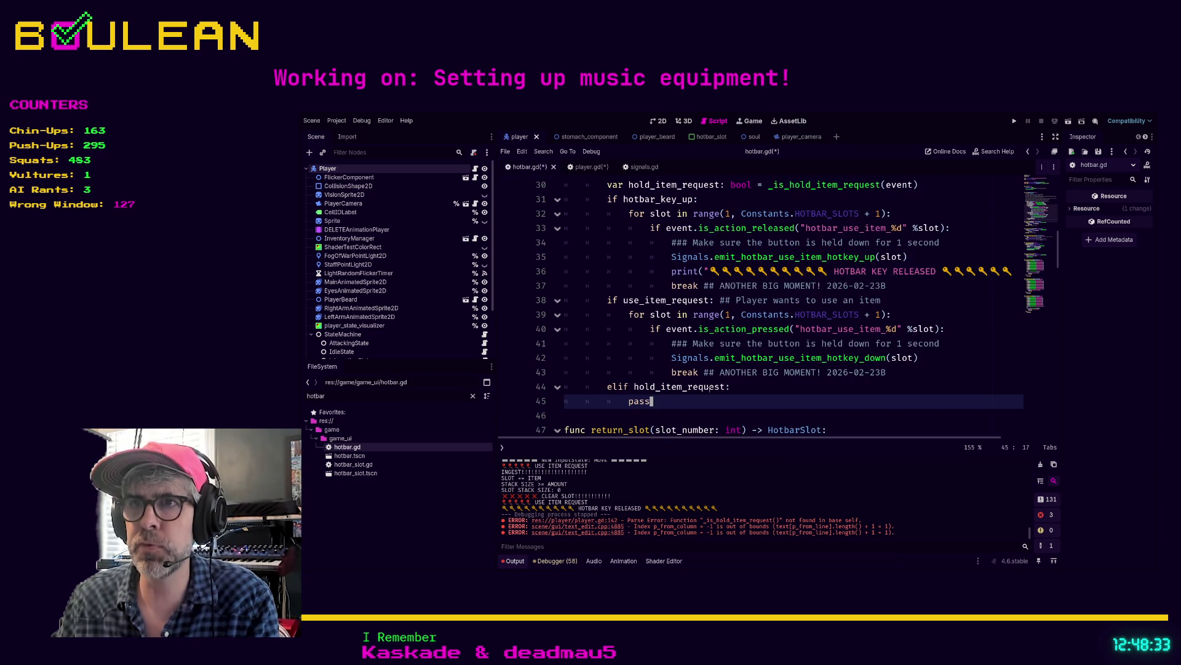
{"action": "left_click_drag", "start_coordinate": [652, 401], "coordinate": [583, 397]}
{"action": "key", "text": "ctrl+v"}
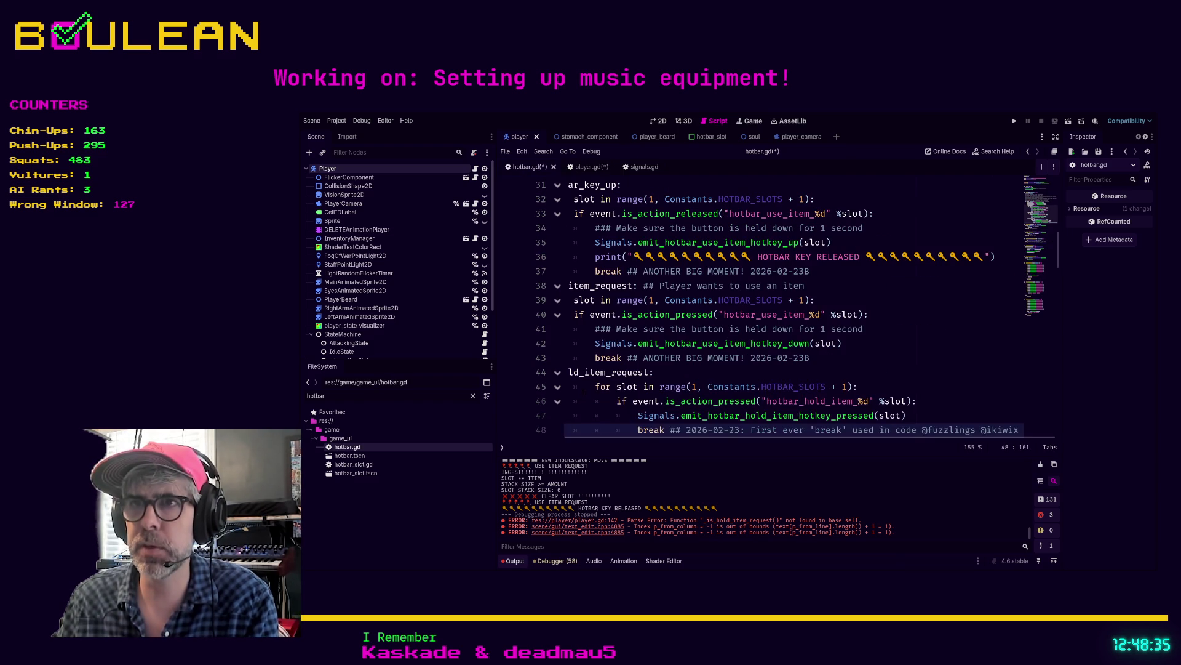
{"action": "left_click_drag", "start_coordinate": [655, 438], "coordinate": [575, 439]}
{"action": "scroll", "coordinate": [637, 355], "scroll_direction": "down", "scroll_amount": 2}
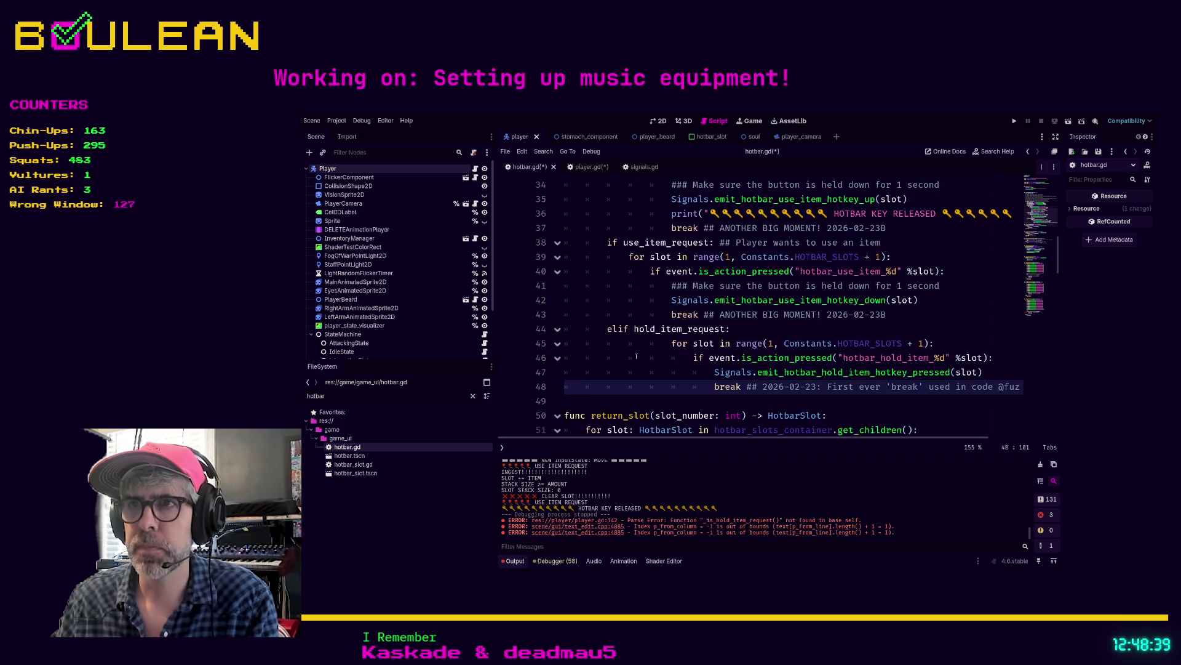
- Check the new loop on hotbar.gd lines 45–48 and save all edited scripts
{"action": "triple_click", "coordinate": [950, 343]}
{"action": "key", "text": "shift+Up"}
{"action": "key", "text": "shift+Up"}
{"action": "key", "text": "shift+Up"}
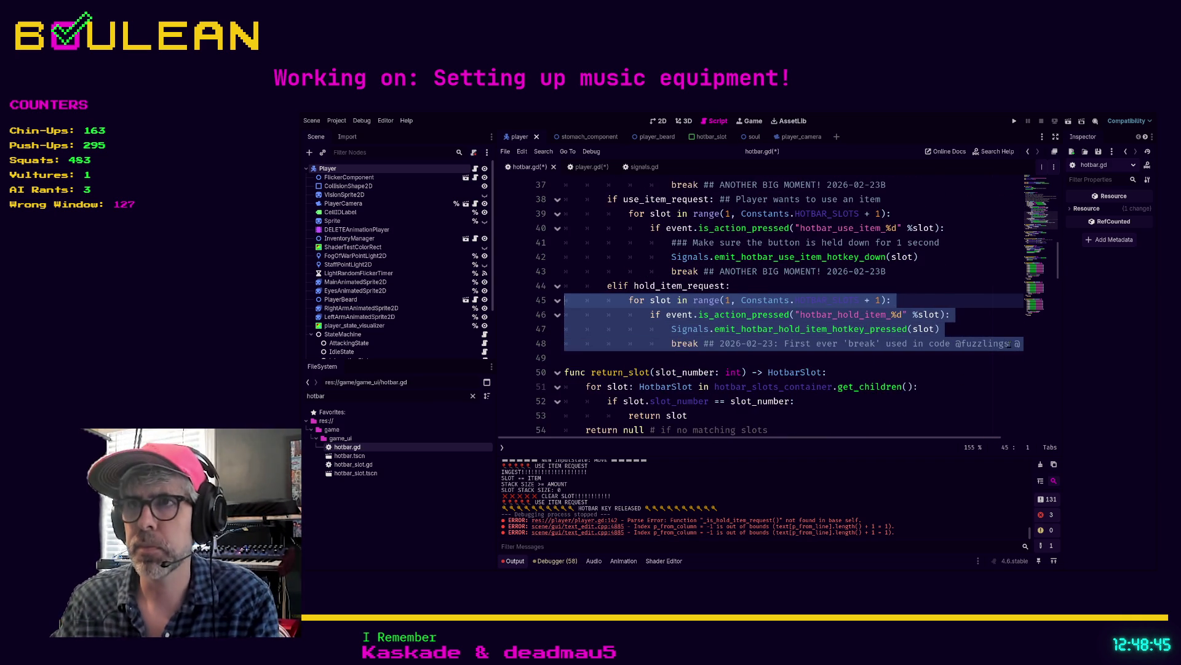
{"action": "left_click", "coordinate": [901, 300]}
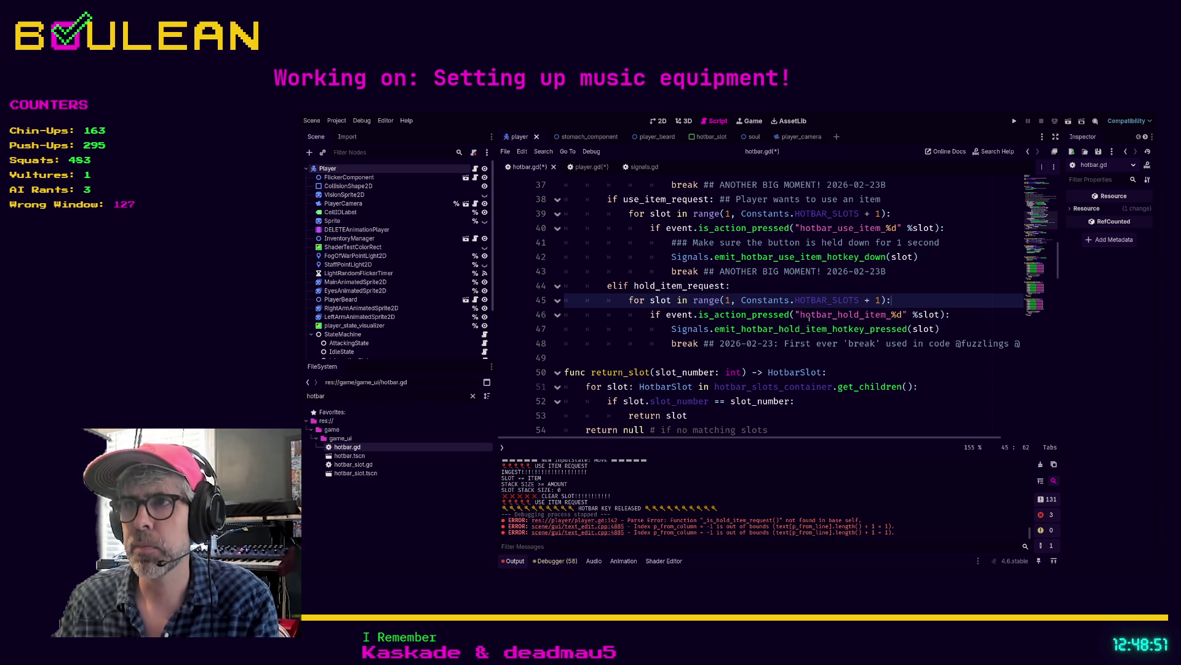
{"action": "key", "text": "ctrl+s"}
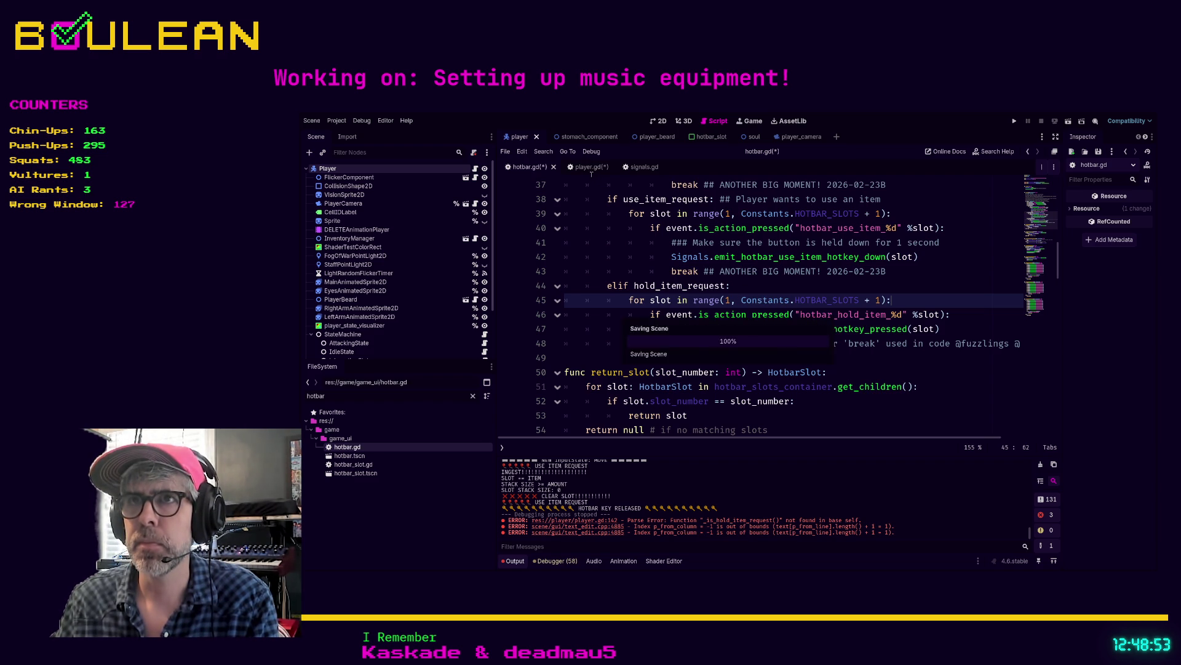
- Return to player.gd, look over lines 159–175, and run the game with F5
{"action": "left_click", "coordinate": [578, 167]}
{"action": "left_click", "coordinate": [616, 288]}
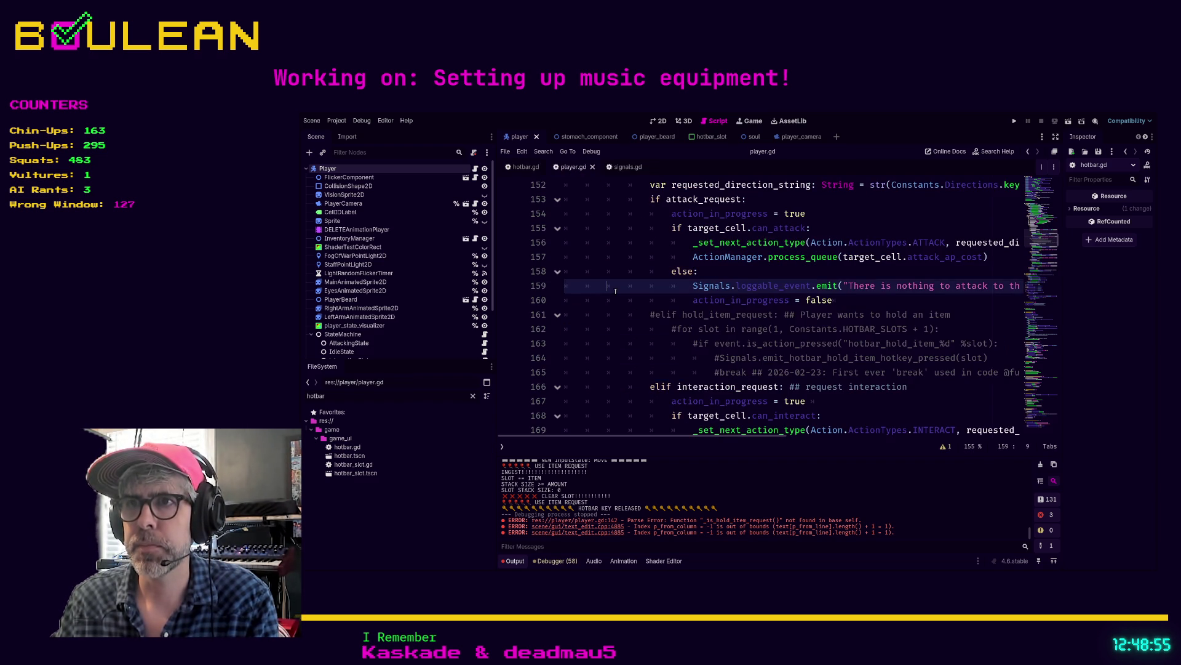
{"action": "scroll", "coordinate": [623, 295], "scroll_direction": "down", "scroll_amount": 1}
{"action": "left_click", "coordinate": [660, 316]}
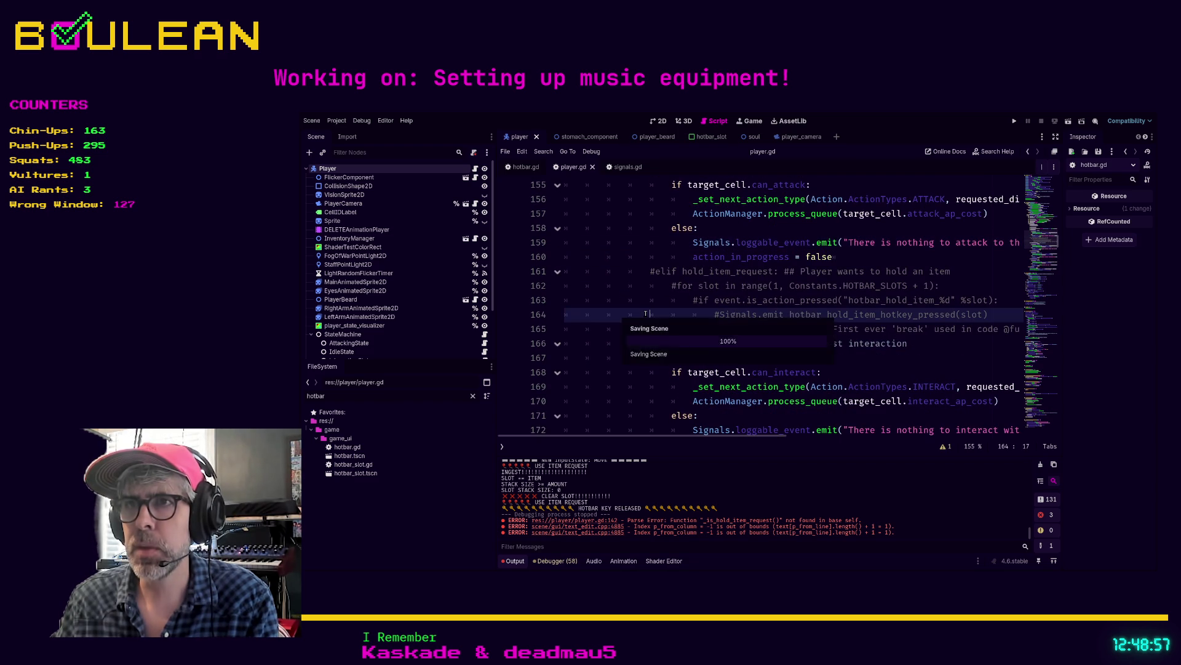
{"action": "scroll", "coordinate": [661, 320], "scroll_direction": "down", "scroll_amount": 4}
{"action": "left_click", "coordinate": [867, 295]}
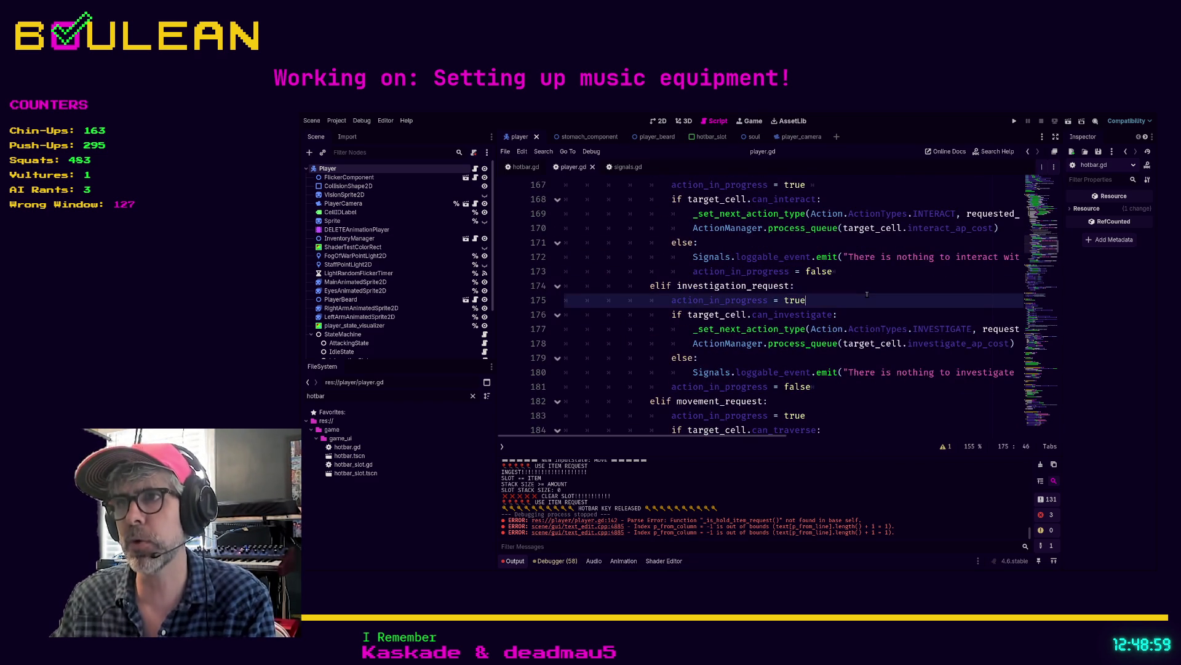
{"action": "key", "text": "F5"}
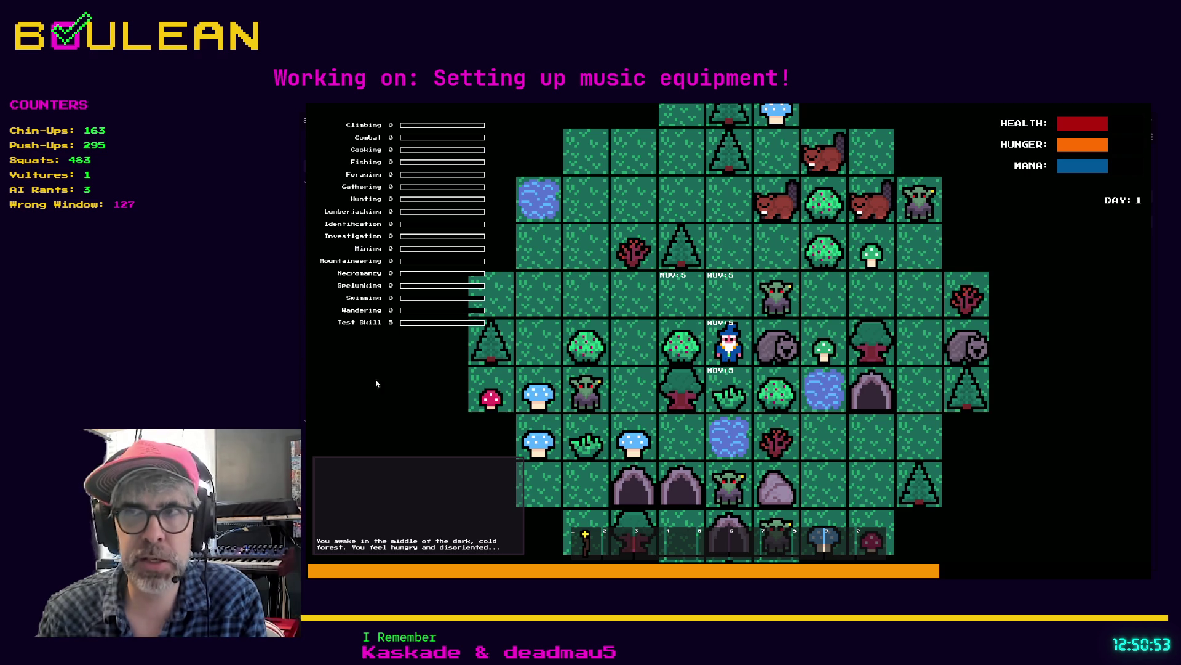
- Harvest two Berries from the neighbouring bush and eat them from hotbar slots 2 and 3
{"action": "left_click", "coordinate": [764, 400]}
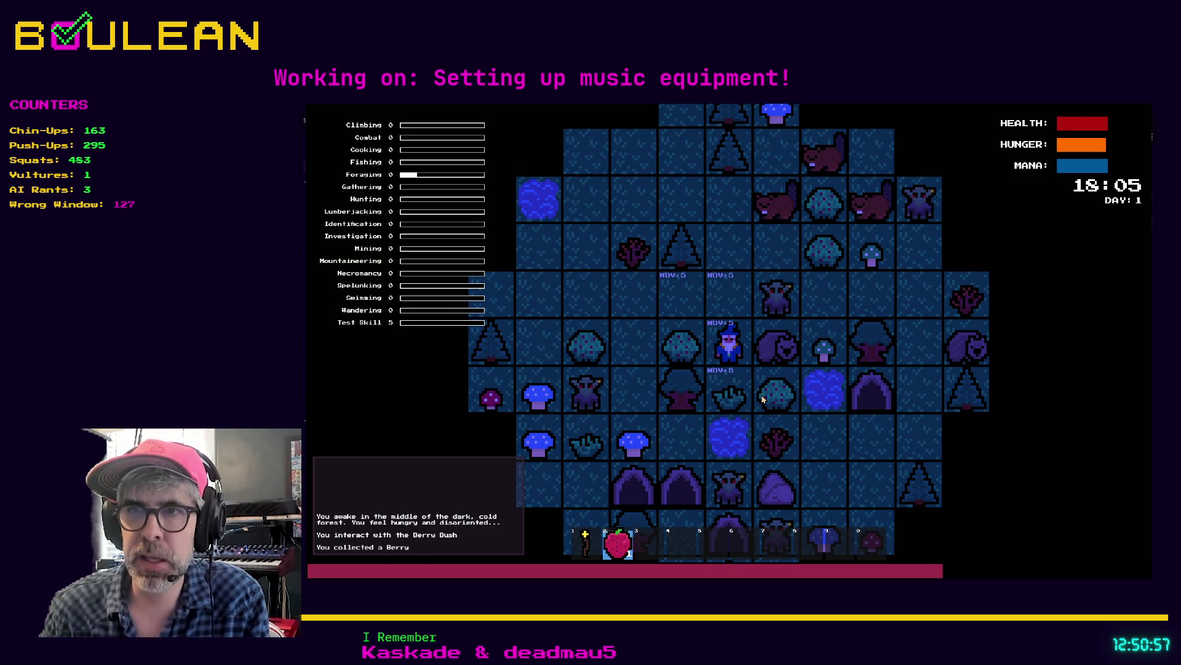
{"action": "key", "text": "2"}
{"action": "left_click", "coordinate": [763, 399]}
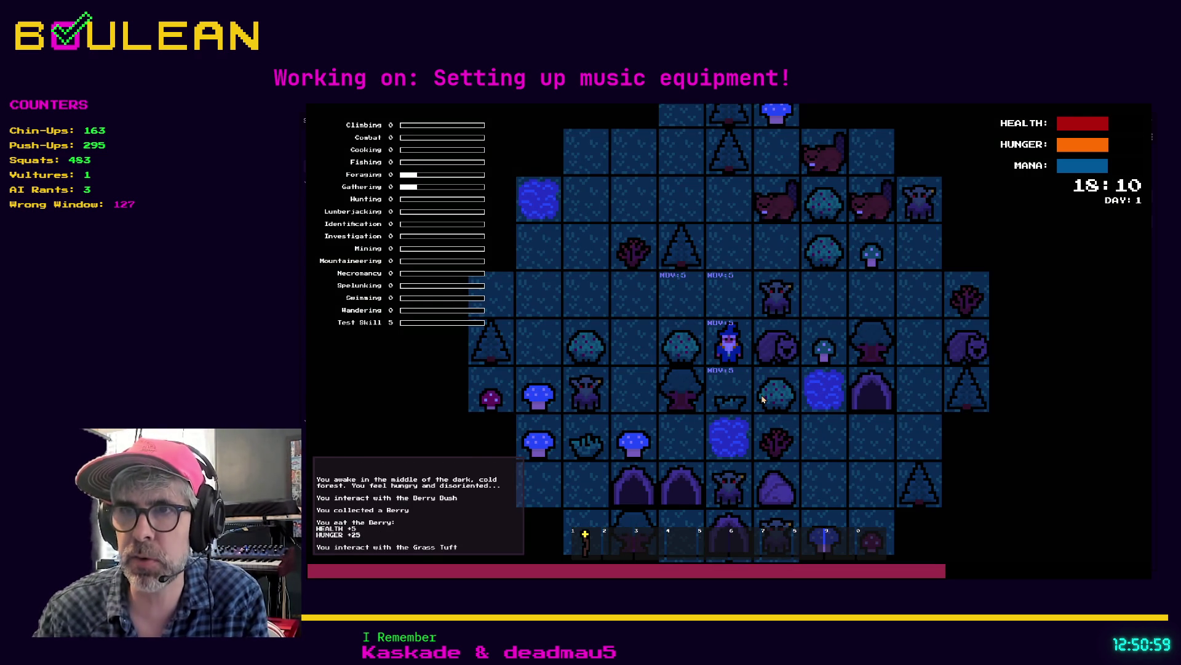
{"action": "left_click", "coordinate": [762, 398]}
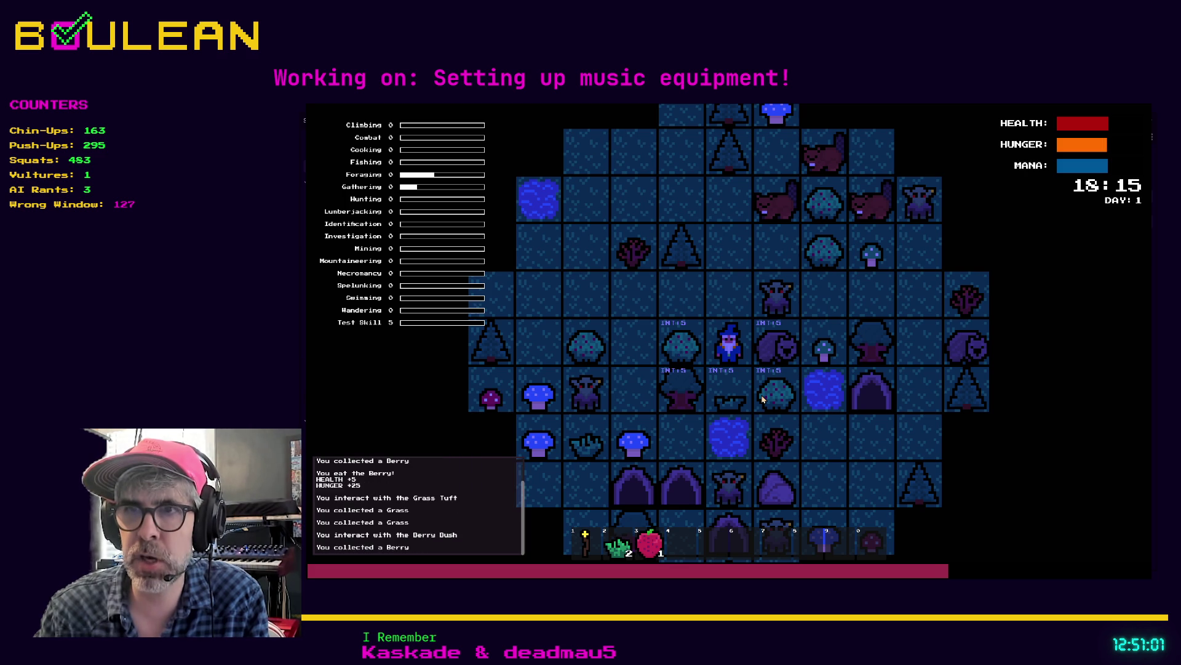
{"action": "key", "text": "3"}
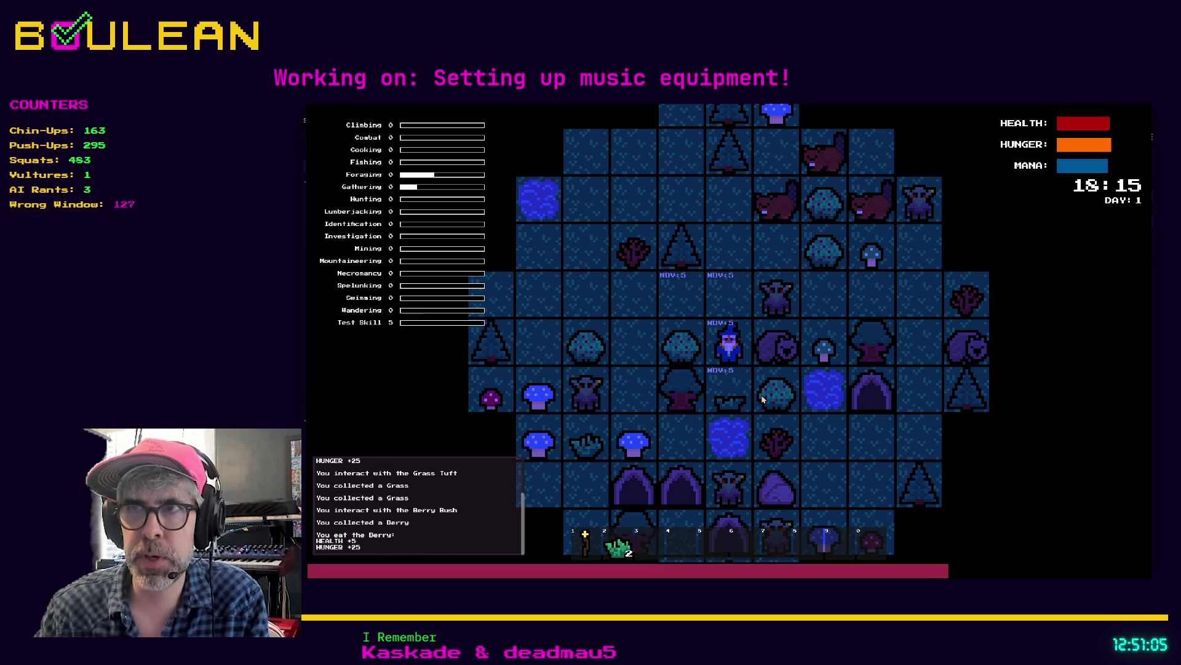
- Move the wizard up through the forest, toggling interaction mode on and back off
{"action": "key", "text": "Up"}
{"action": "key", "text": "Up"}
{"action": "key", "text": "Right"}
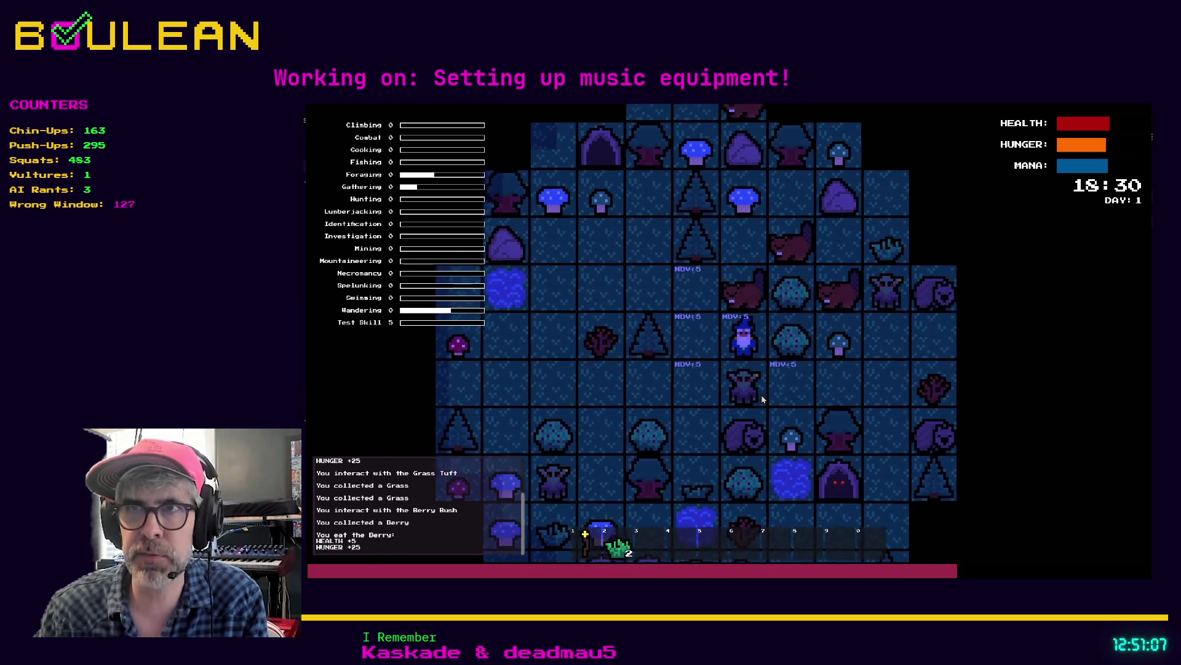
{"action": "key", "text": "Left"}
{"action": "key", "text": "Left"}
{"action": "key", "text": "Left"}
{"action": "key", "text": "Up"}
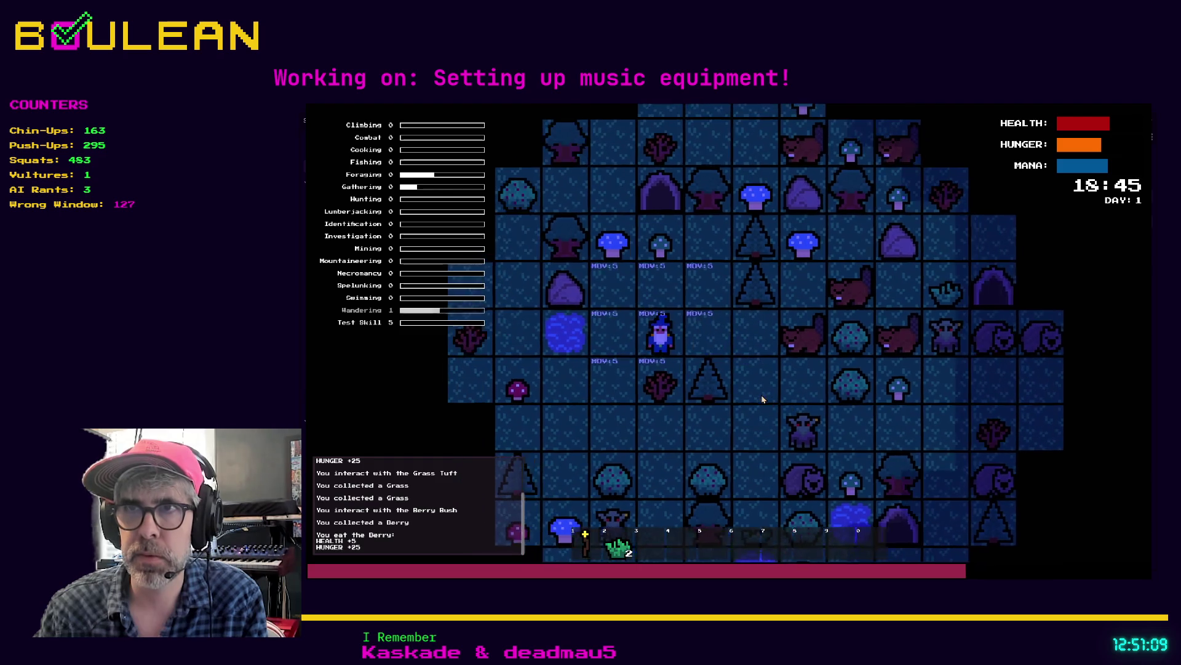
{"action": "key", "text": "e"}
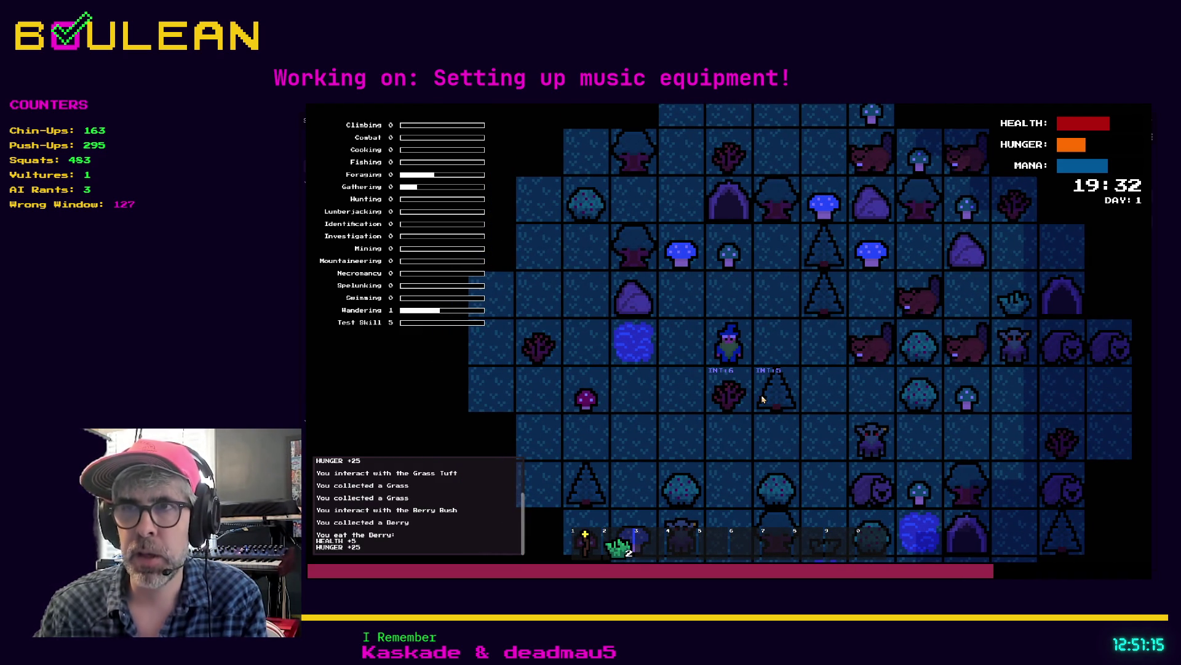
{"action": "key", "text": "Escape"}
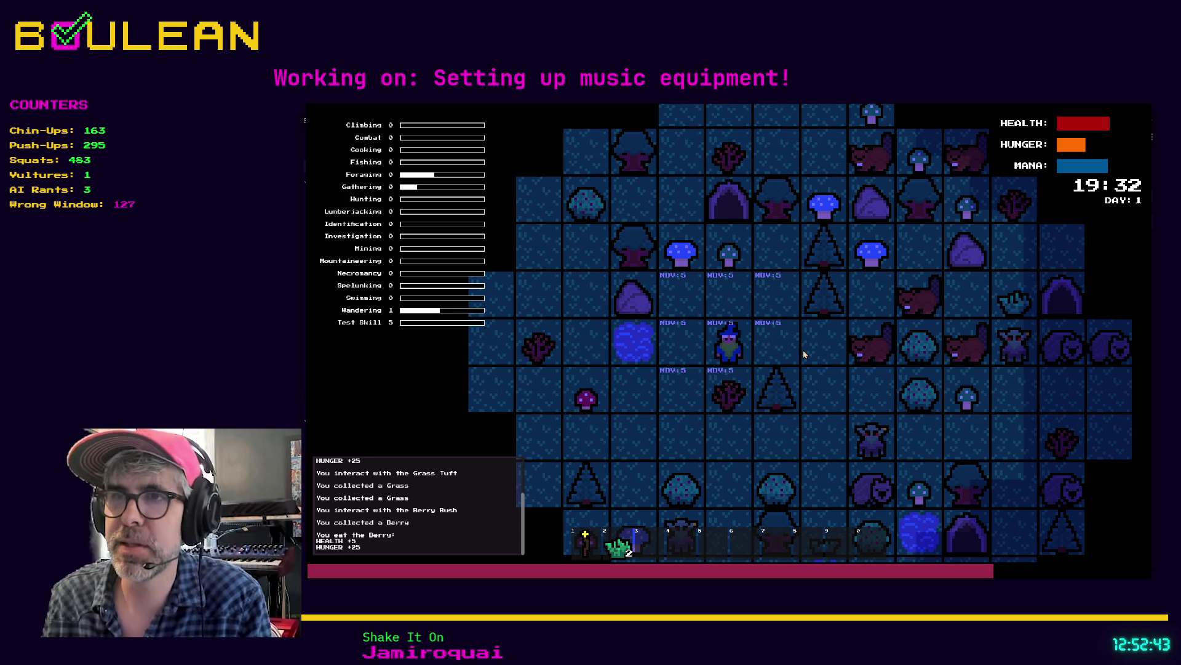
- Pick up the Blue Mushroom and the Green Mushroom nearby
{"action": "key", "text": "Left"}
{"action": "key", "text": "Up"}
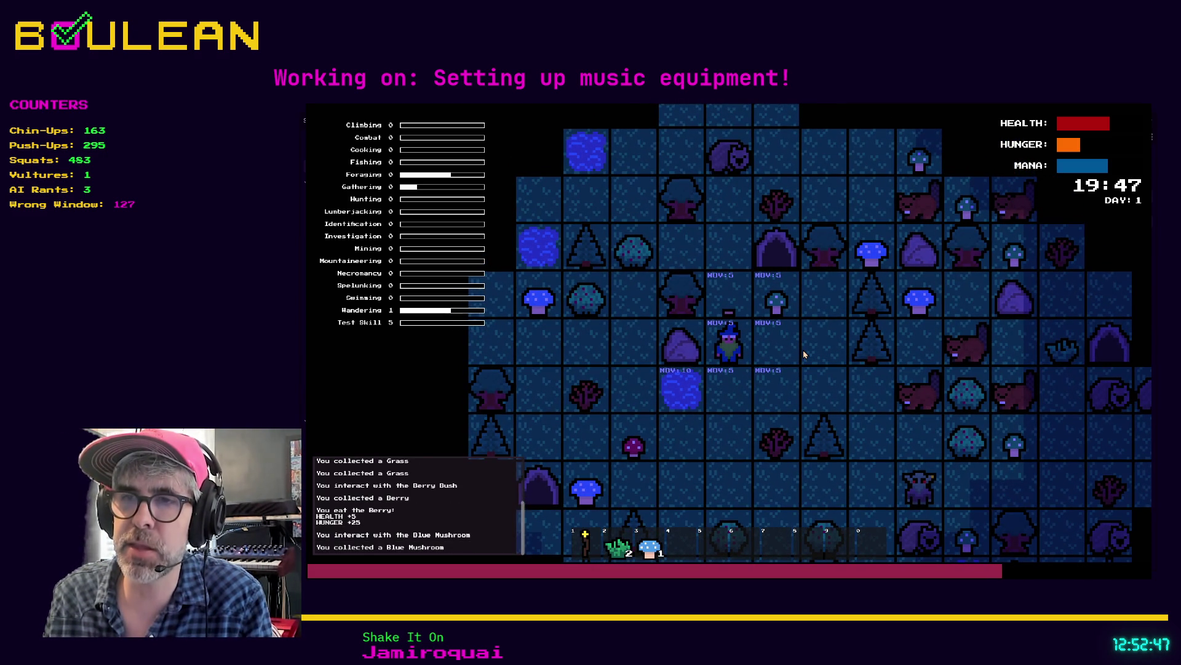
{"action": "key", "text": "Up"}
{"action": "key", "text": "Right"}
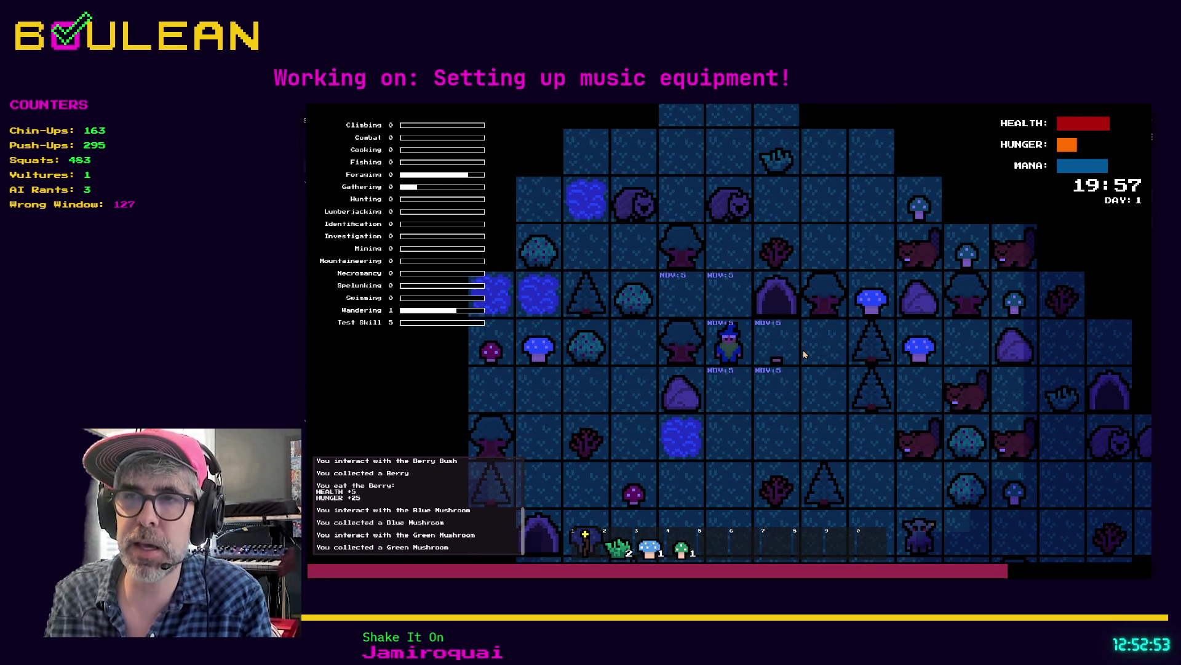
- Walk down to the pond and catch a Goldfish at the Fishing Hole
{"action": "key", "text": "Down"}
{"action": "key", "text": "Down"}
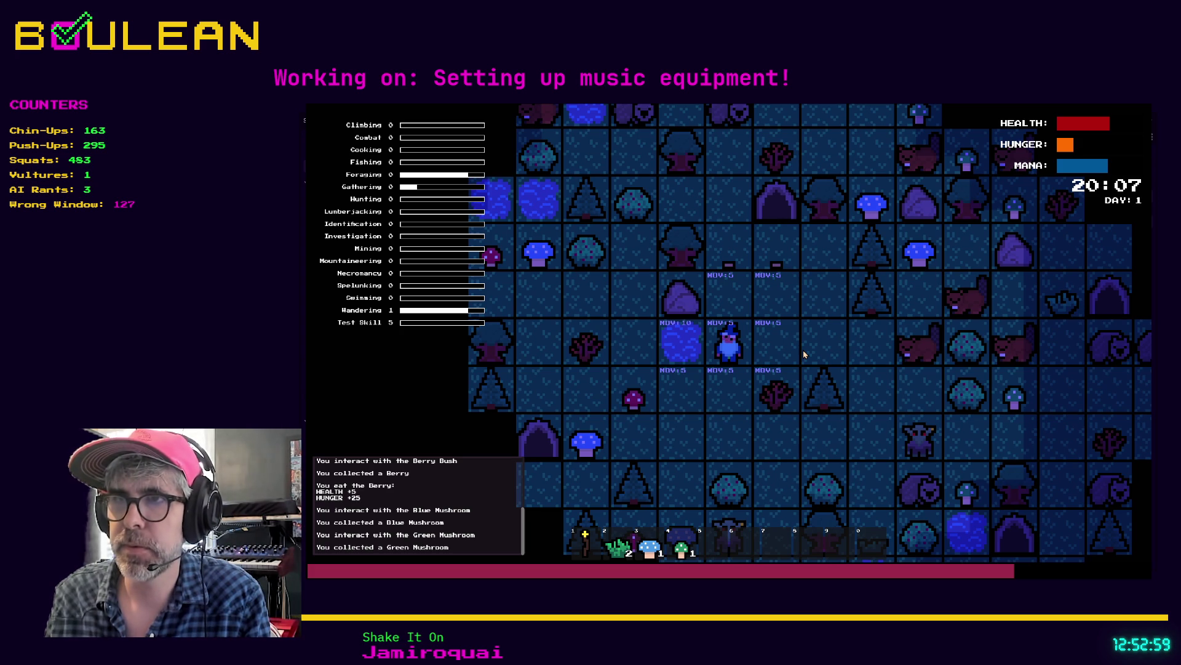
{"action": "key", "text": "Down"}
{"action": "key", "text": "Left"}
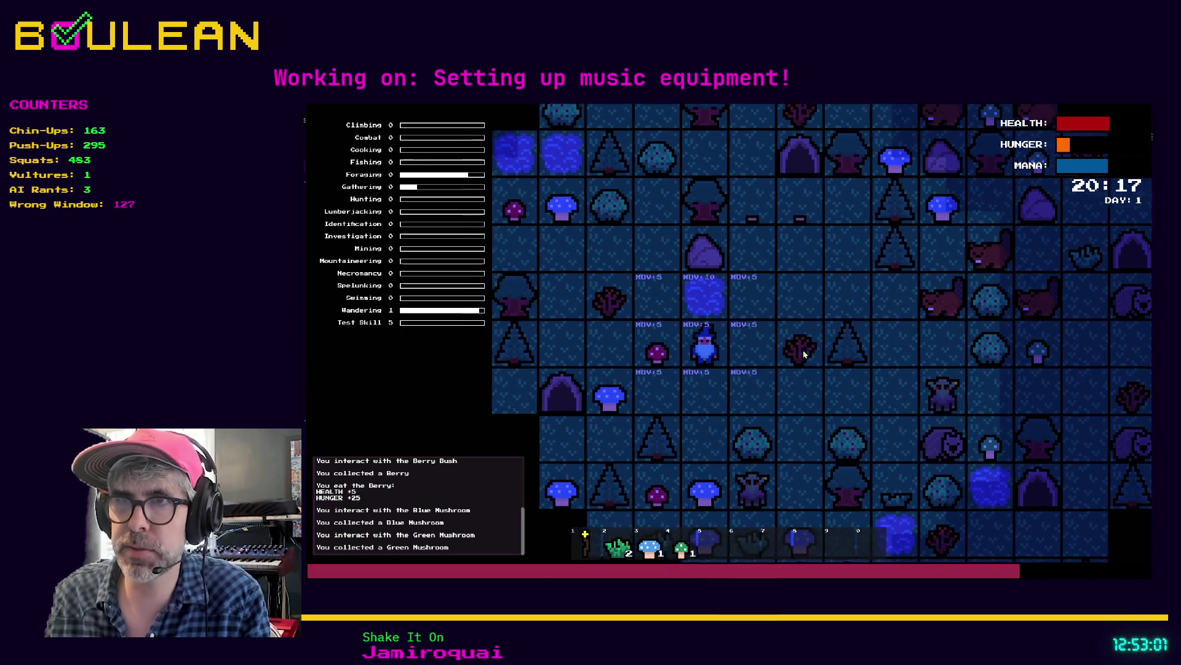
{"action": "key", "text": "i"}
{"action": "key", "text": "Up"}
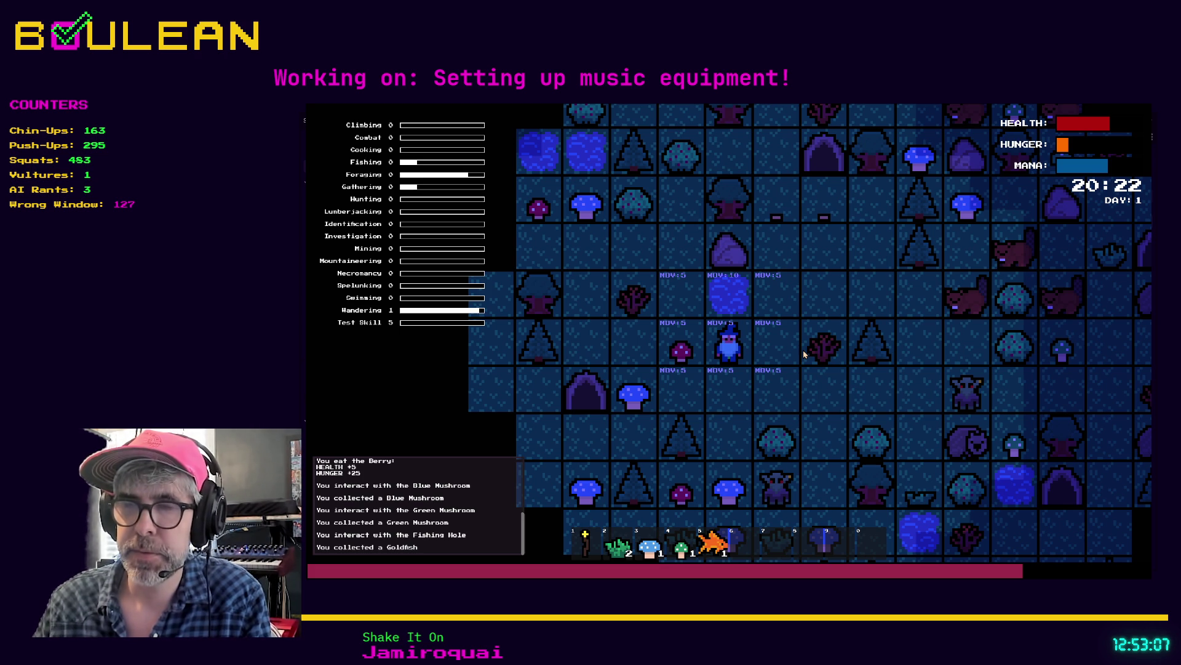
- Eat the Goldfish, Green Mushroom and Blue Mushroom, then stop the game
{"action": "key", "text": "5"}
{"action": "key", "text": "4"}
{"action": "key", "text": "3"}
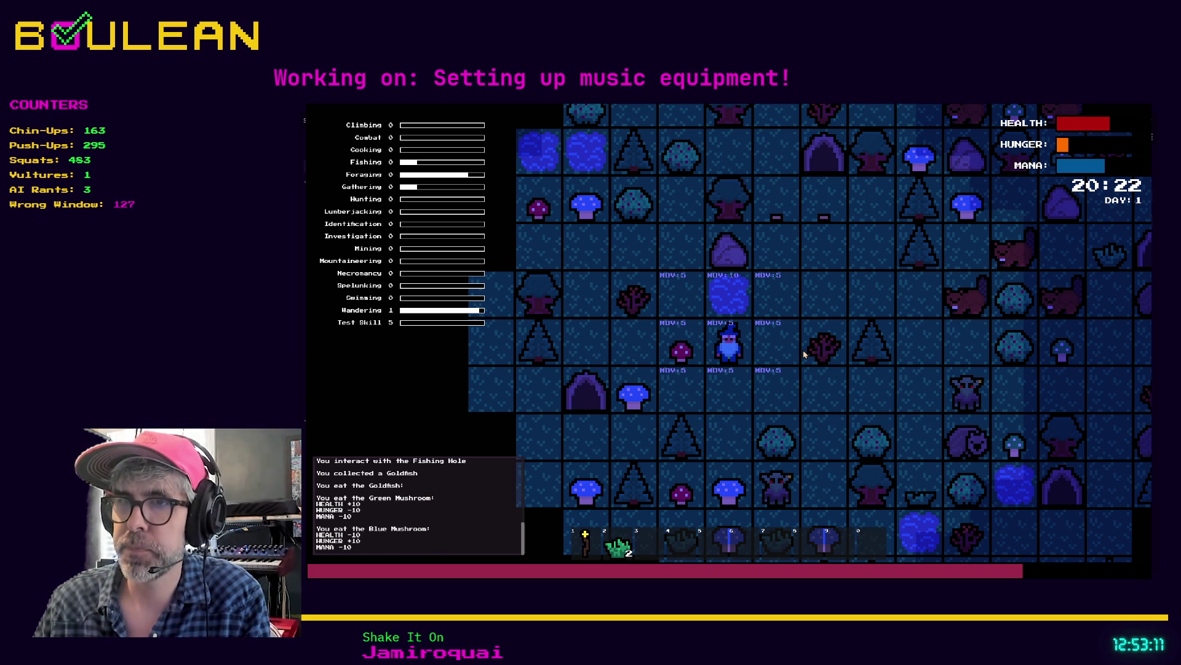
{"action": "key", "text": "F8"}
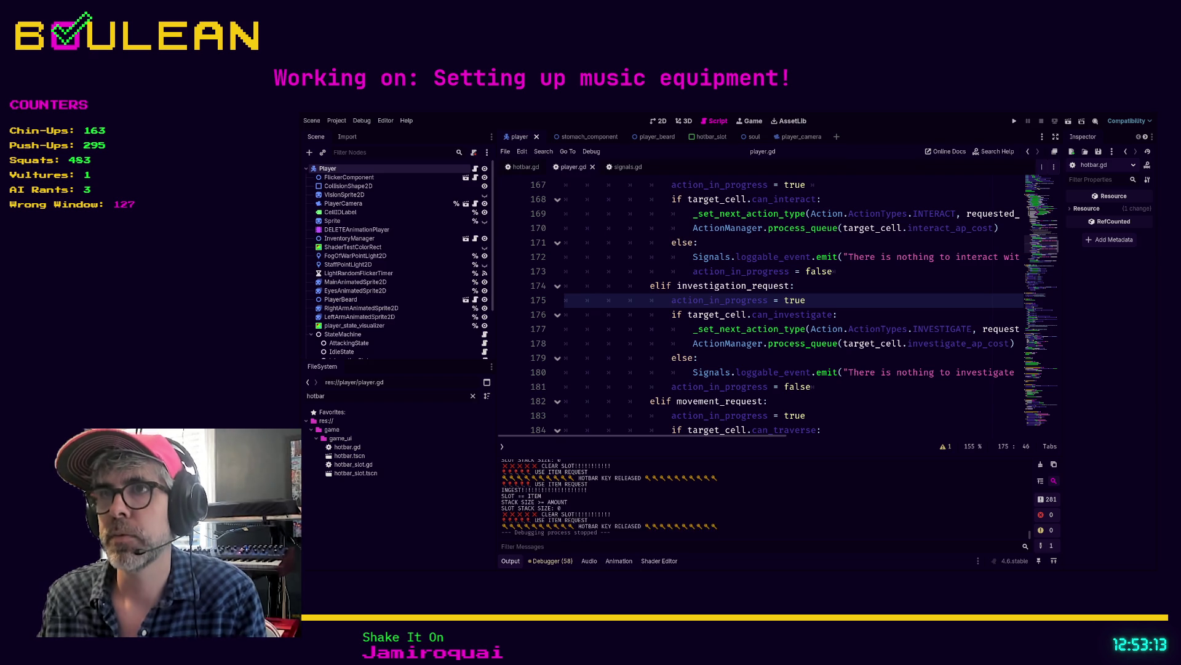
- Save the project and add a blank line after line 49 in hotbar.gd
{"action": "left_click", "coordinate": [614, 241]}
{"action": "key", "text": "ctrl+s"}
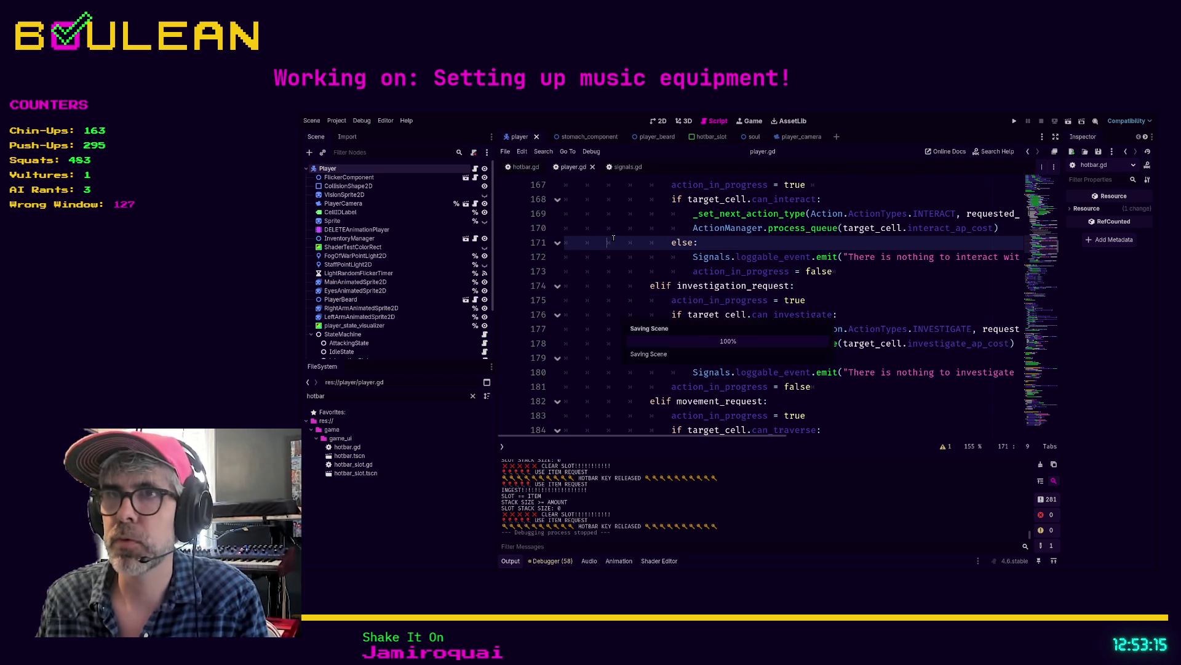
{"action": "left_click", "coordinate": [523, 167]}
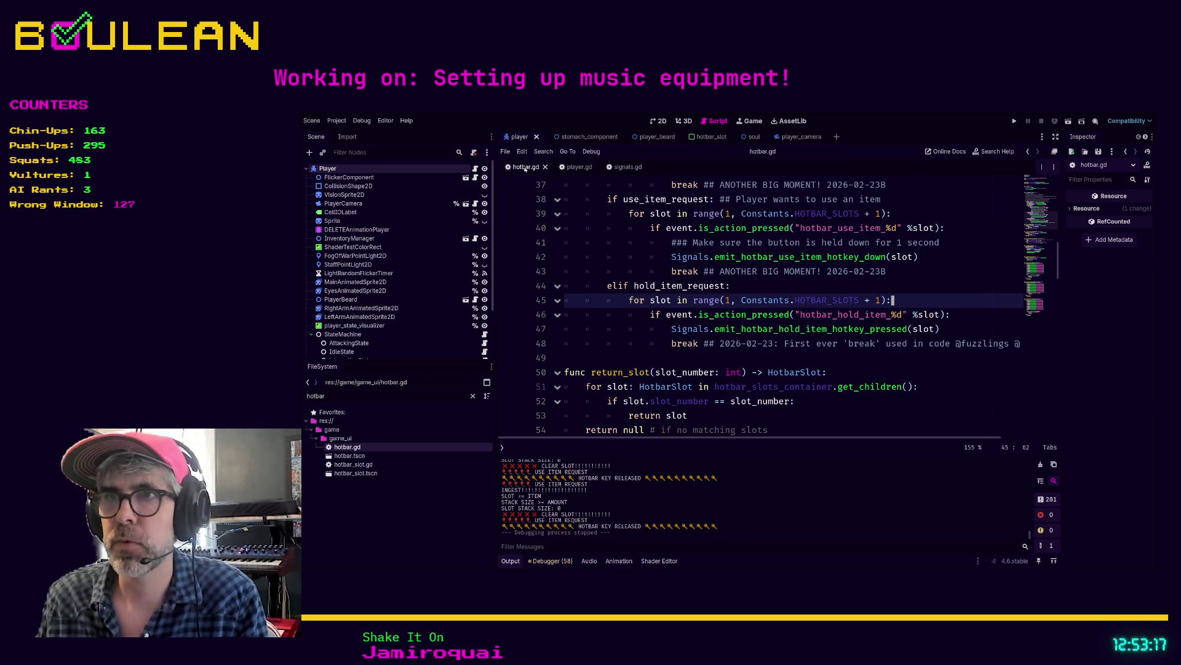
{"action": "scroll", "coordinate": [640, 295], "scroll_direction": "down", "scroll_amount": 1}
{"action": "left_click", "coordinate": [640, 312]}
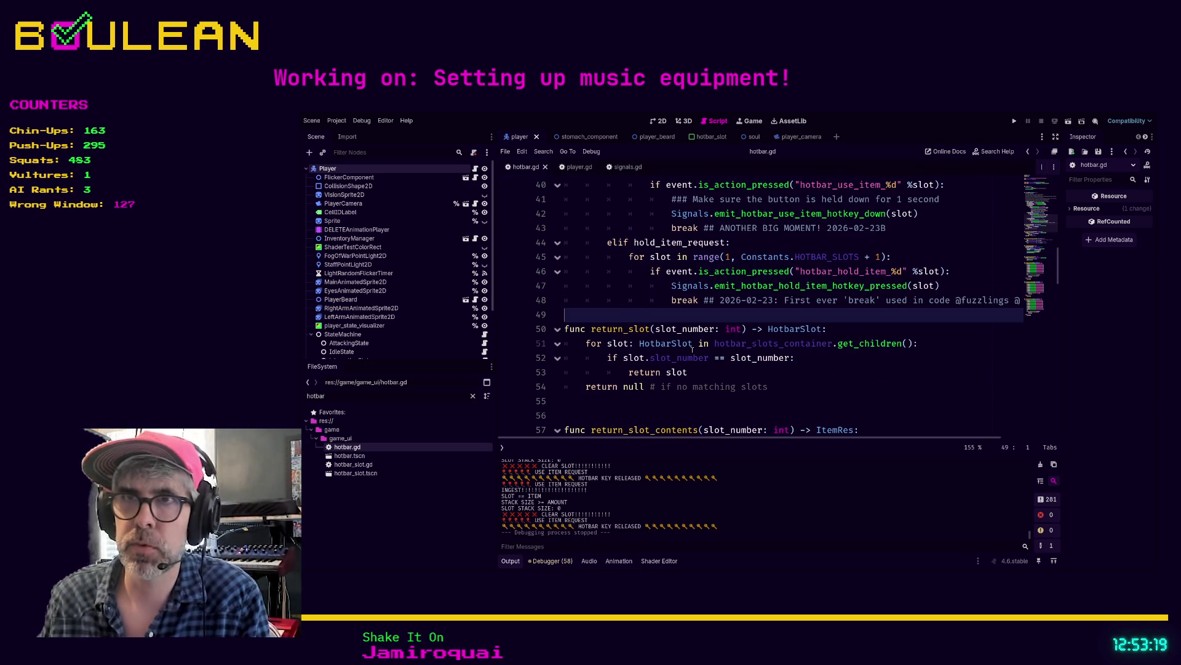
{"action": "key", "text": "Return"}
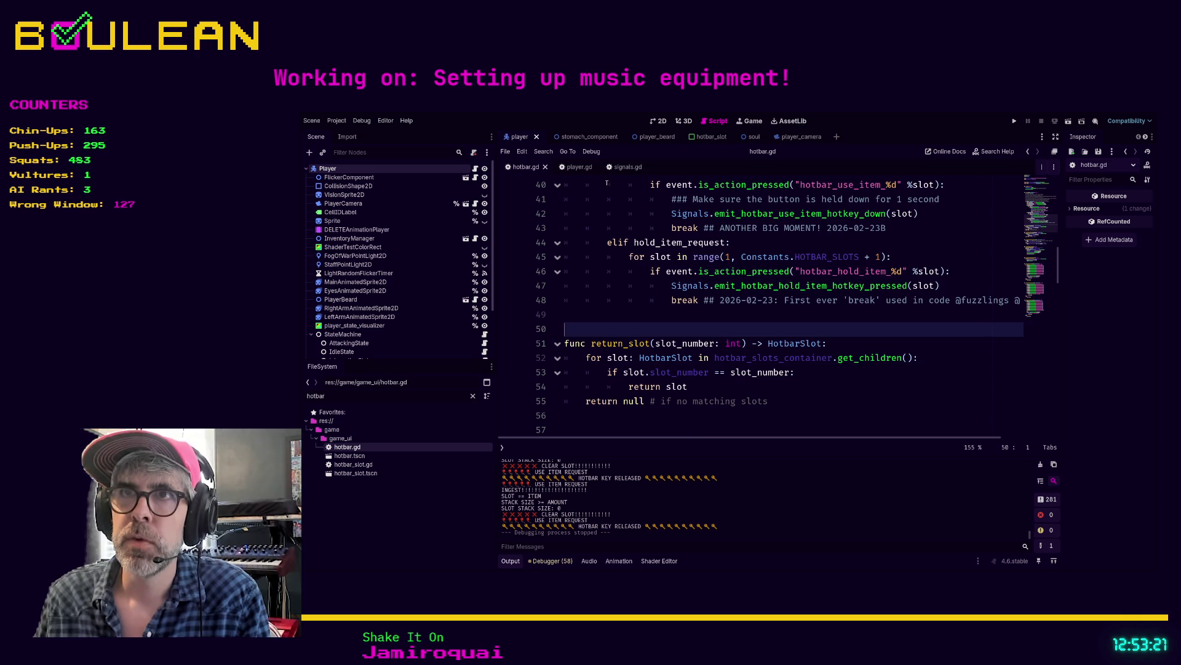
- Delete the commented-out hold-item block on lines 161–165 of player.gd
{"action": "left_click", "coordinate": [575, 167]}
{"action": "scroll", "coordinate": [782, 296], "scroll_direction": "down", "scroll_amount": 2}
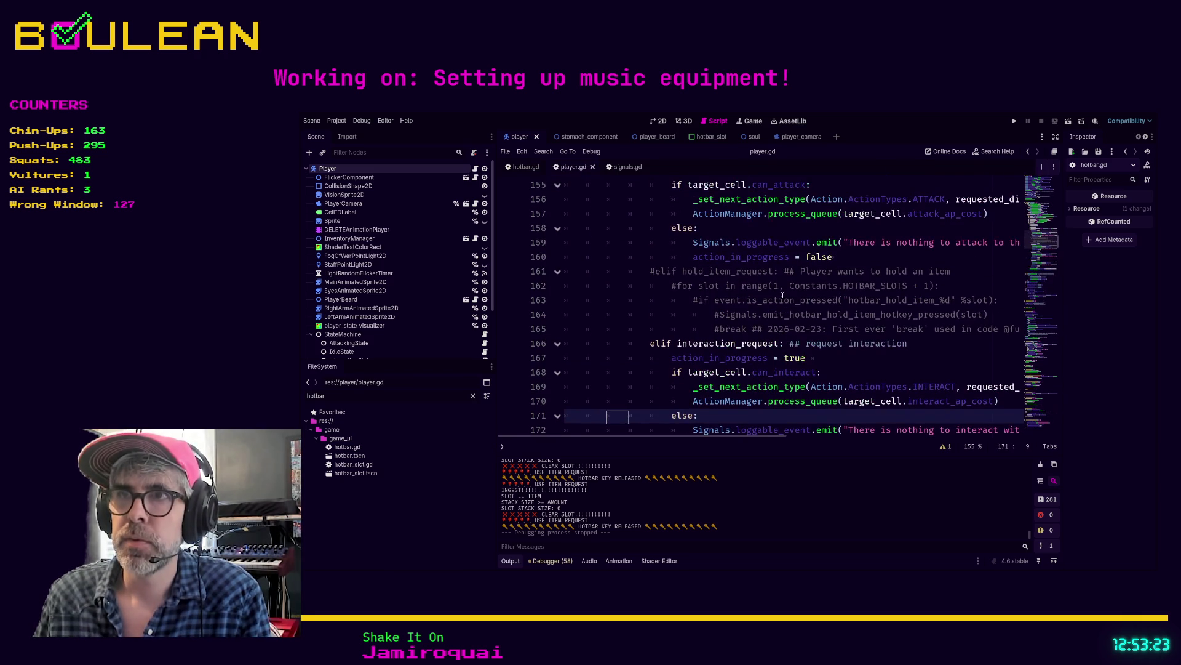
{"action": "left_click", "coordinate": [913, 328]}
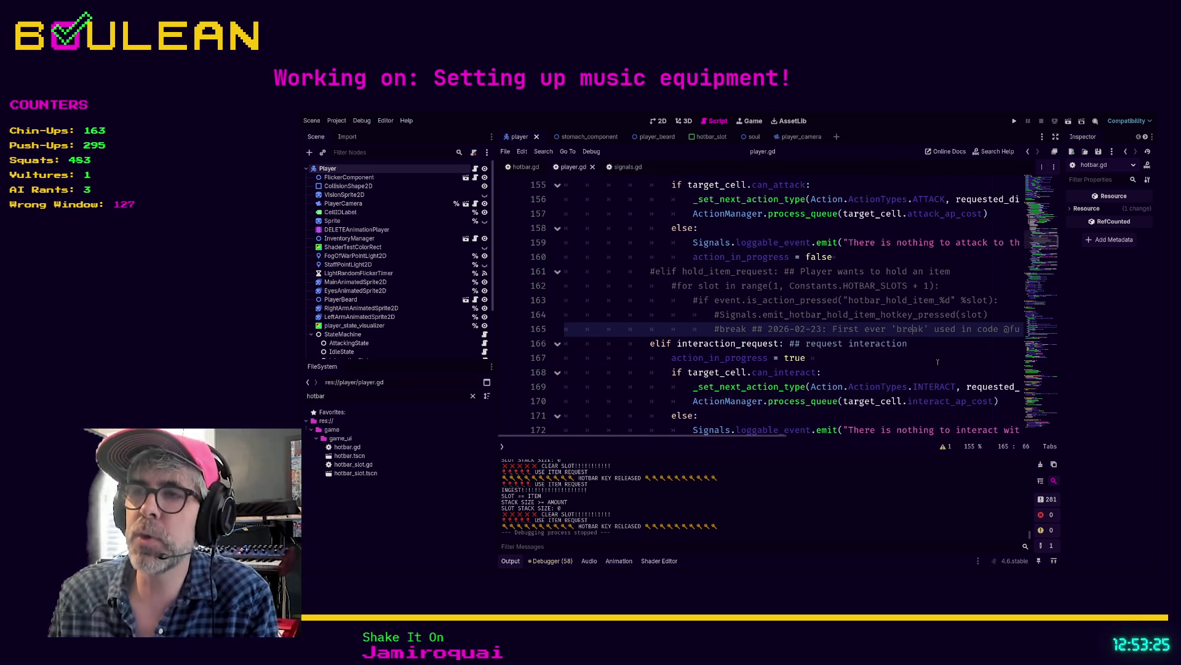
{"action": "key", "text": "Down"}
{"action": "key", "text": "Home"}
{"action": "key", "text": "shift+Up"}
{"action": "key", "text": "shift+Up"}
{"action": "key", "text": "shift+Up"}
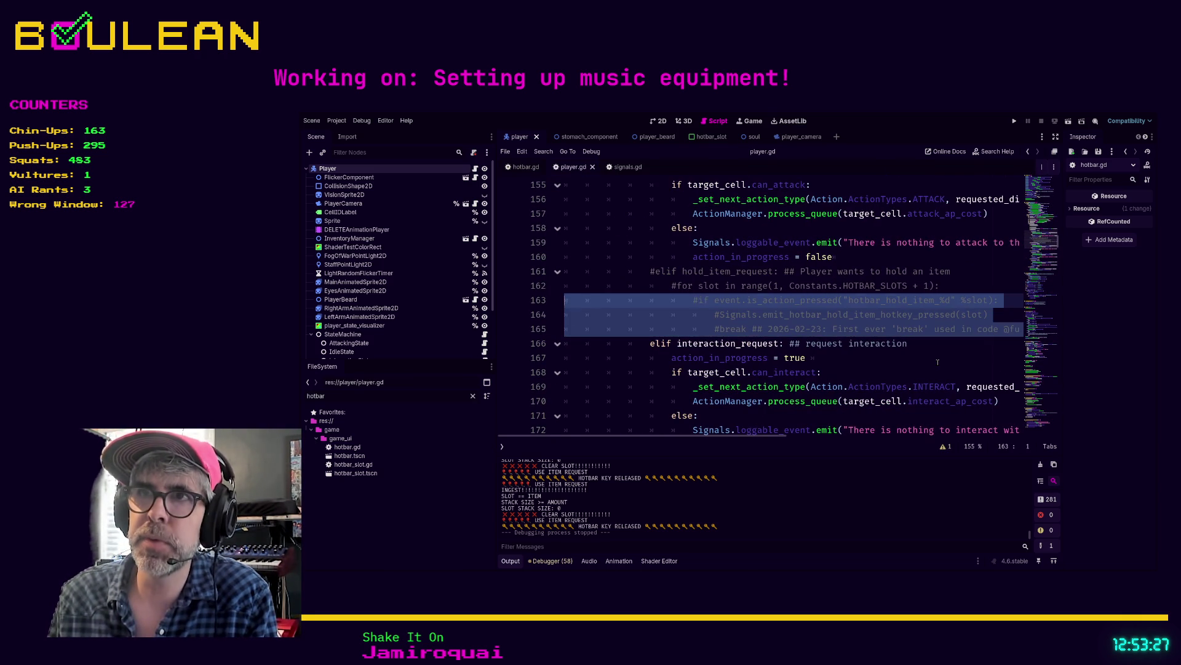
{"action": "key", "text": "shift+Up"}
{"action": "key", "text": "shift+Up"}
{"action": "key", "text": "BackSpace"}
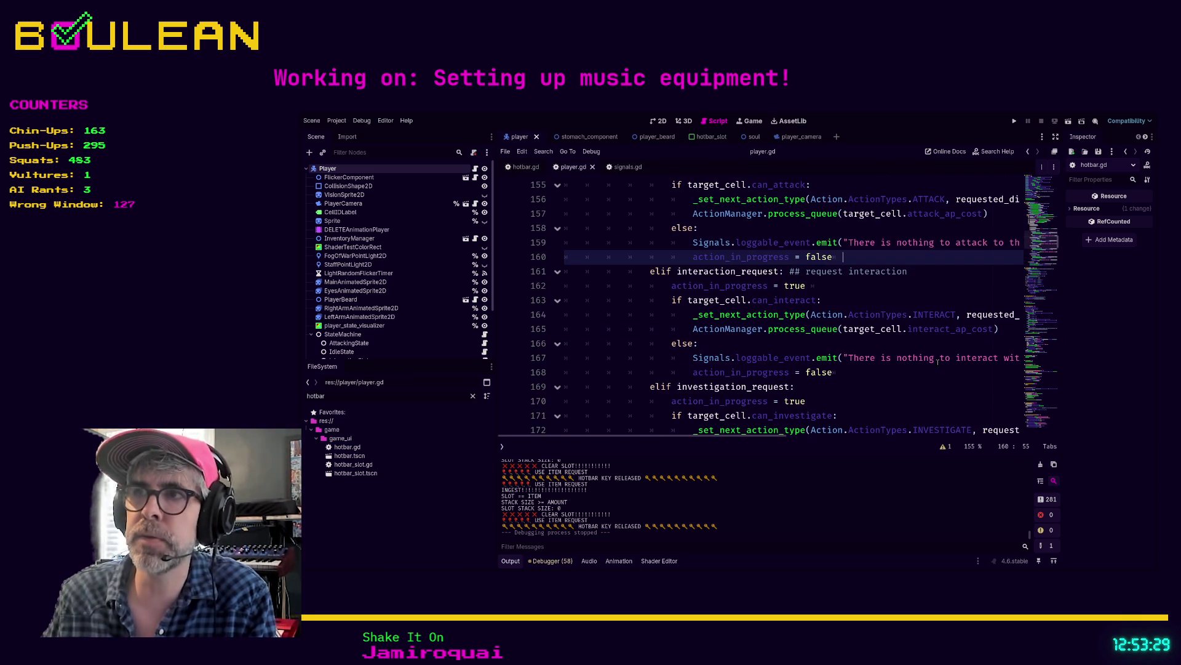
- Browse further down player.gd past line 190
{"action": "left_click", "coordinate": [909, 404]}
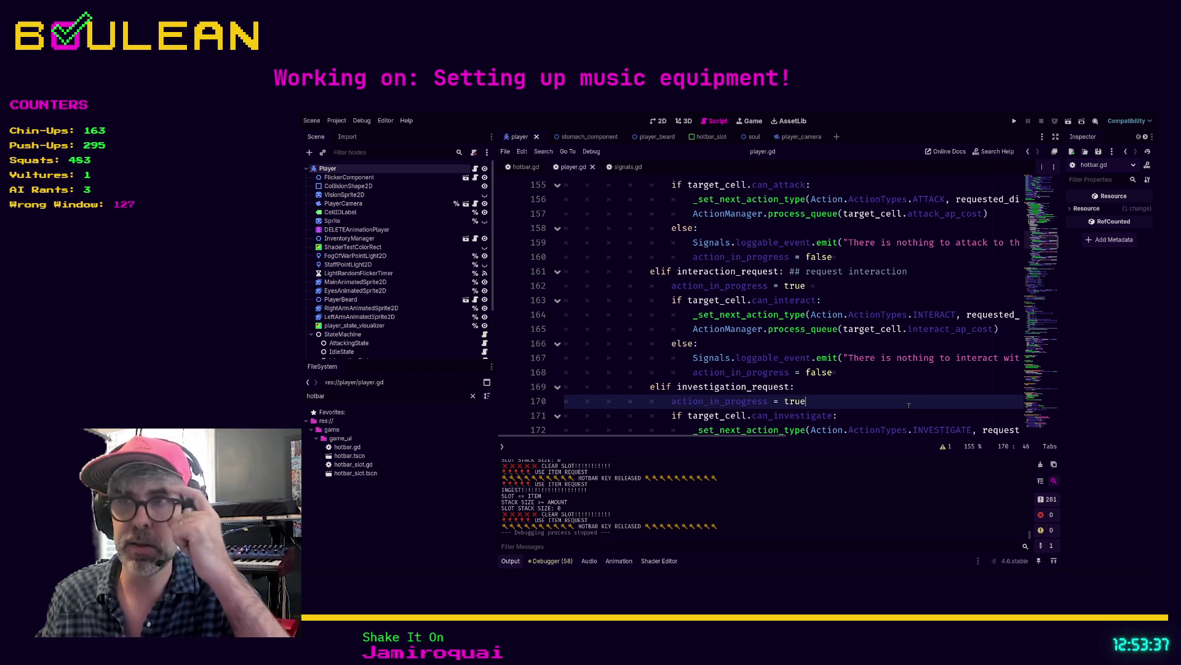
{"action": "scroll", "coordinate": [910, 400], "scroll_direction": "down", "scroll_amount": 3}
{"action": "scroll", "coordinate": [915, 387], "scroll_direction": "down", "scroll_amount": 5}
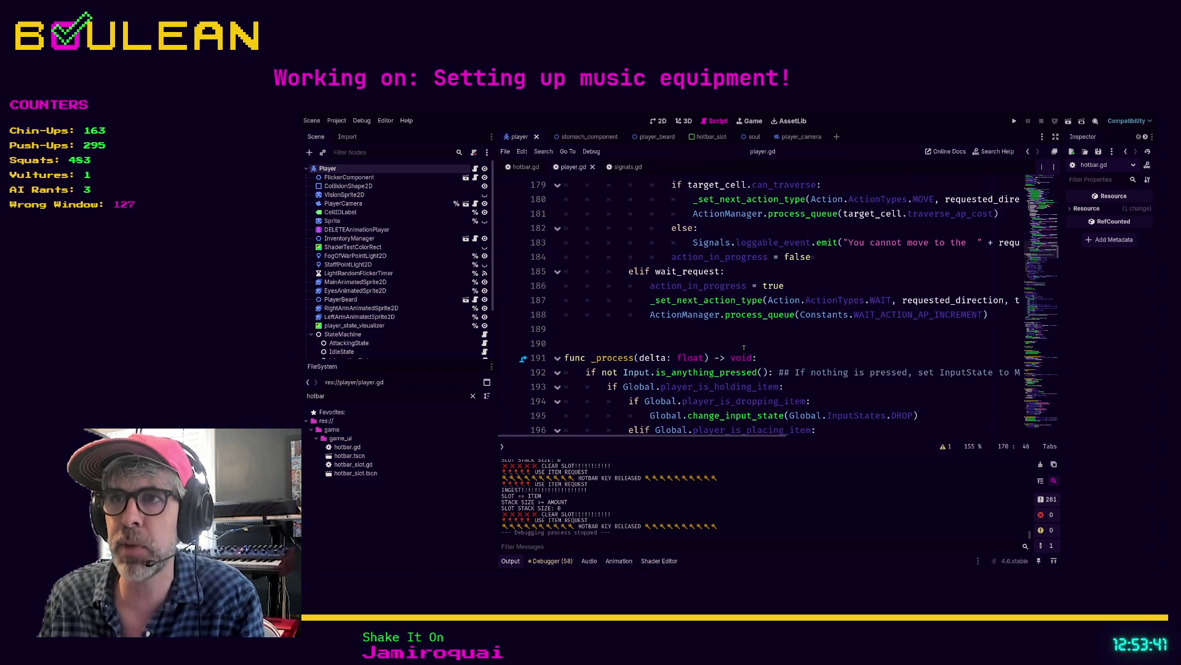
{"action": "left_click", "coordinate": [715, 349]}
{"action": "key", "text": "Up"}
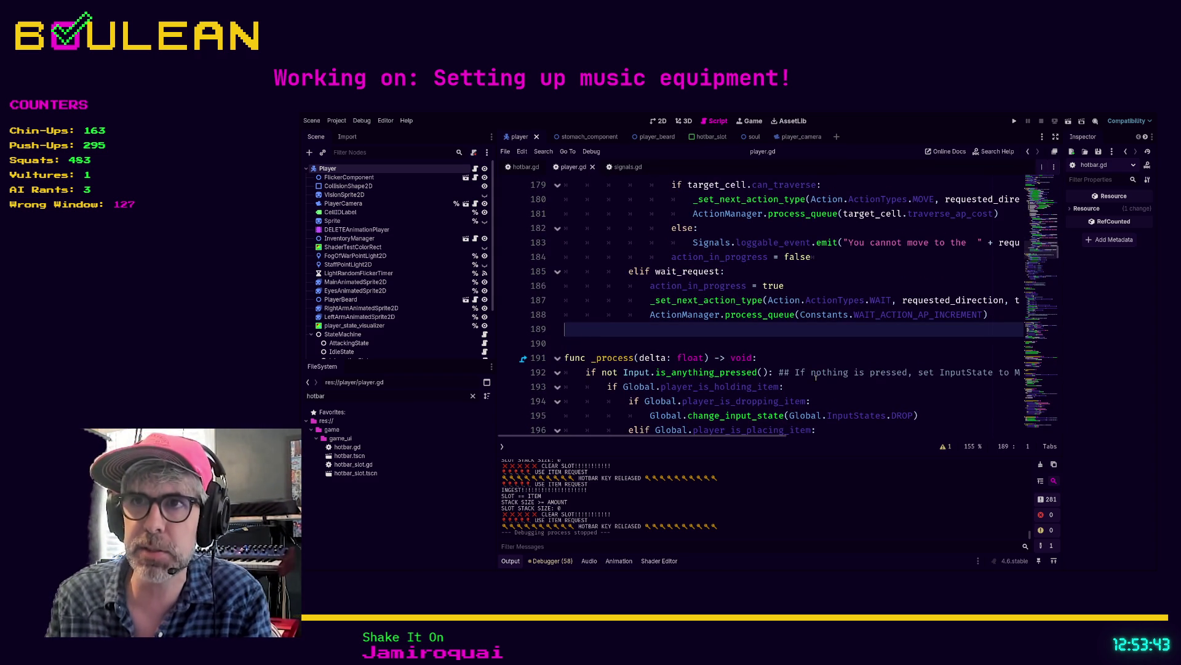
{"action": "key", "text": "Down"}
{"action": "scroll", "coordinate": [816, 378], "scroll_direction": "down", "scroll_amount": 7}
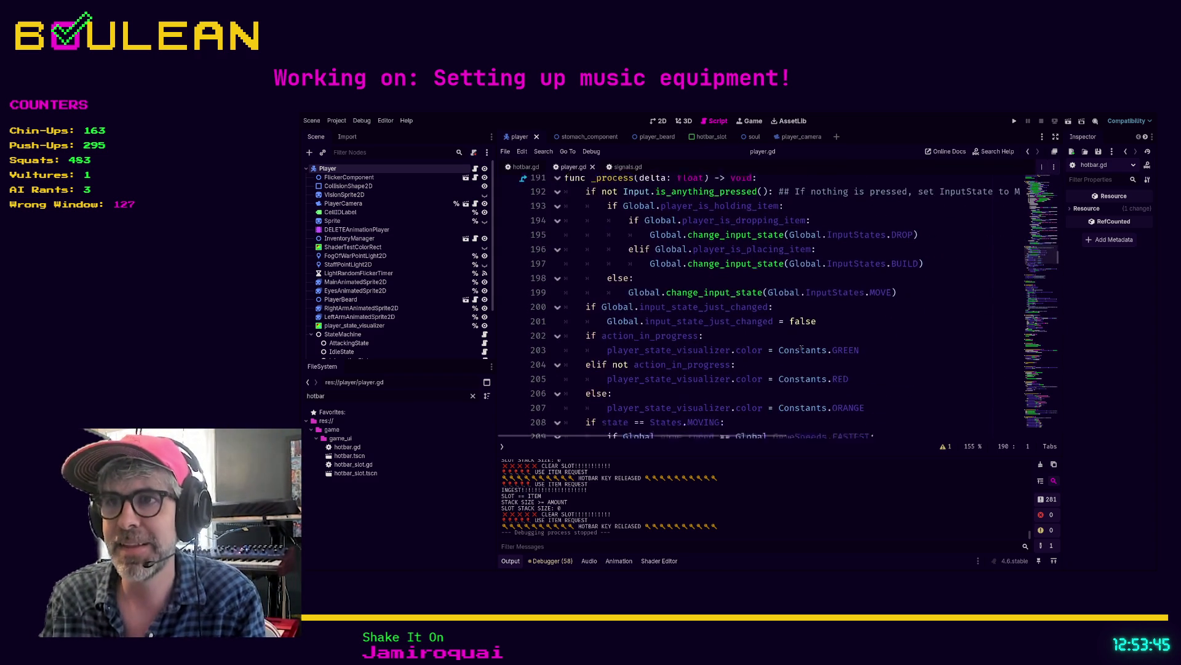
{"action": "scroll", "coordinate": [752, 349], "scroll_direction": "down", "scroll_amount": 3}
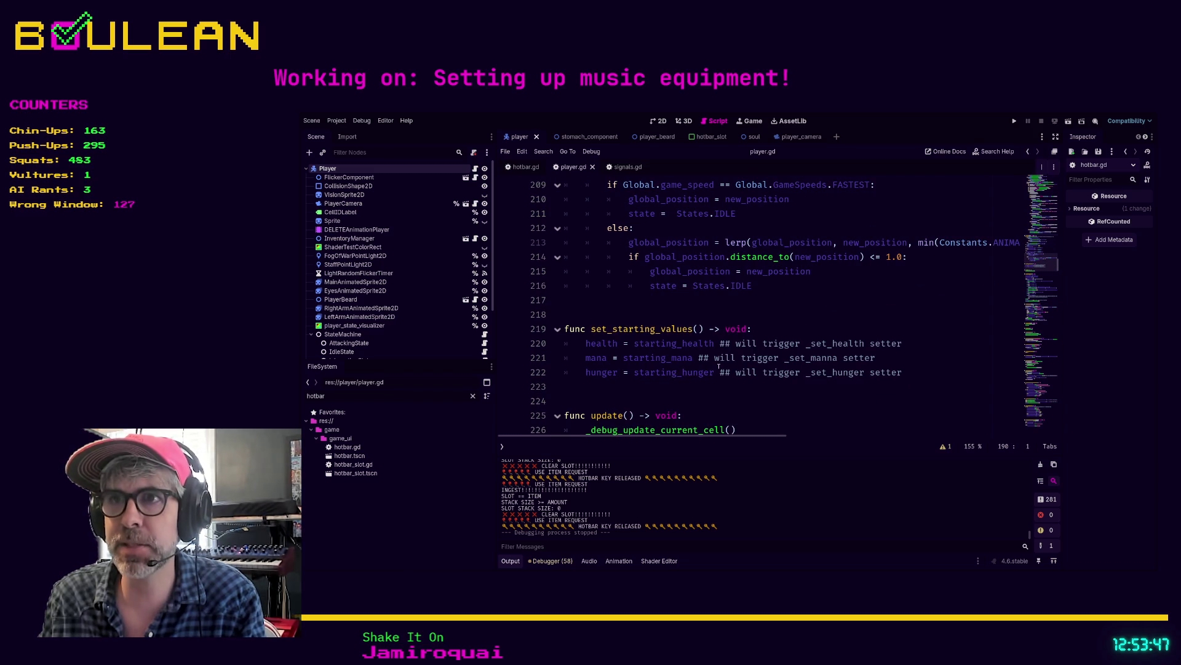
{"action": "scroll", "coordinate": [834, 348], "scroll_direction": "down", "scroll_amount": 4}
- Search player.gd for 'todo' to reach the TODO Delete note on line 402
{"action": "left_click", "coordinate": [857, 348]}
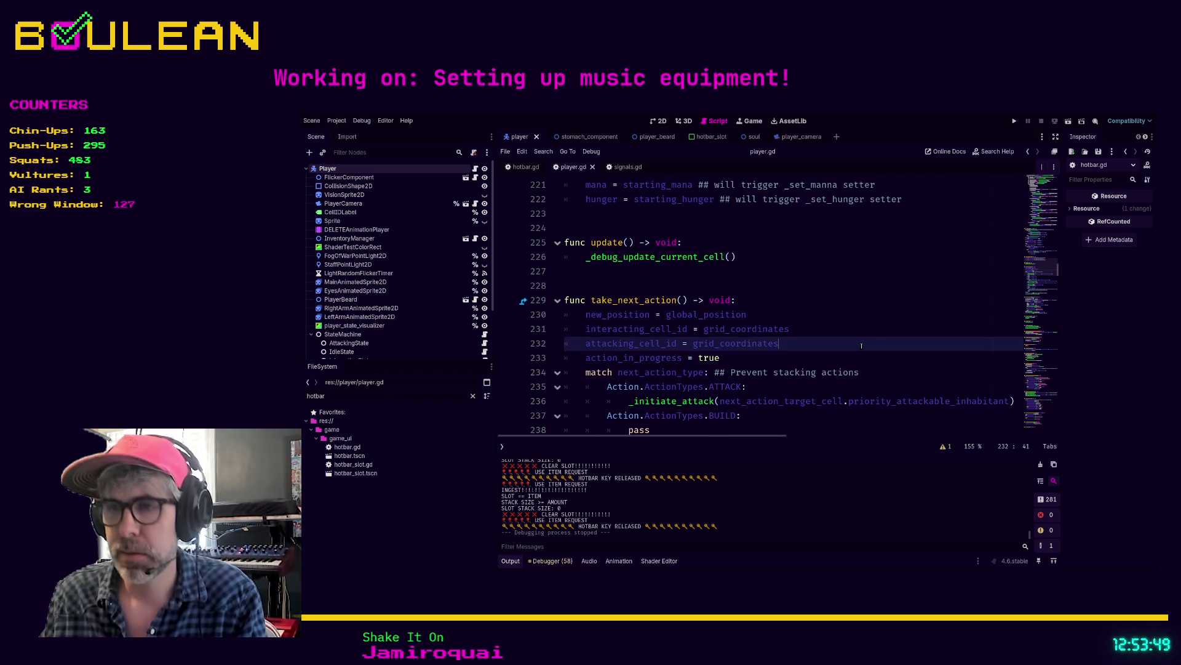
{"action": "key", "text": "ctrl+f"}
{"action": "type", "text": "todo"}
{"action": "left_click", "coordinate": [862, 343]}
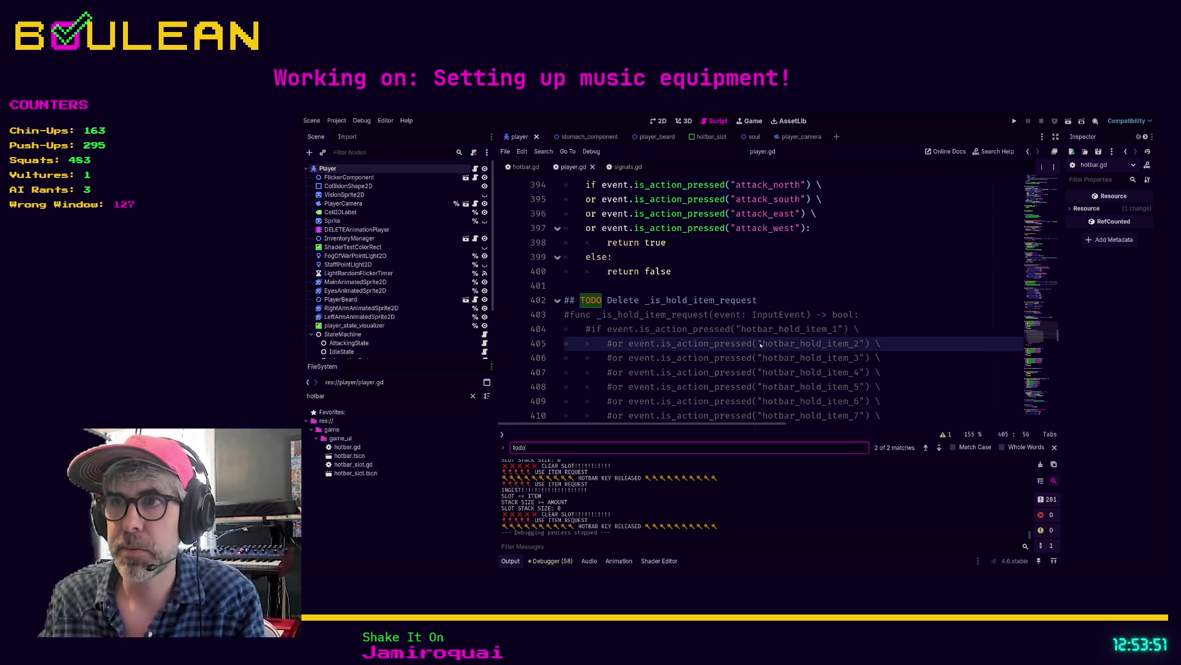
- Delete the commented-out _is_hold_item_request function on lines 402–417
{"action": "left_click", "coordinate": [561, 300]}
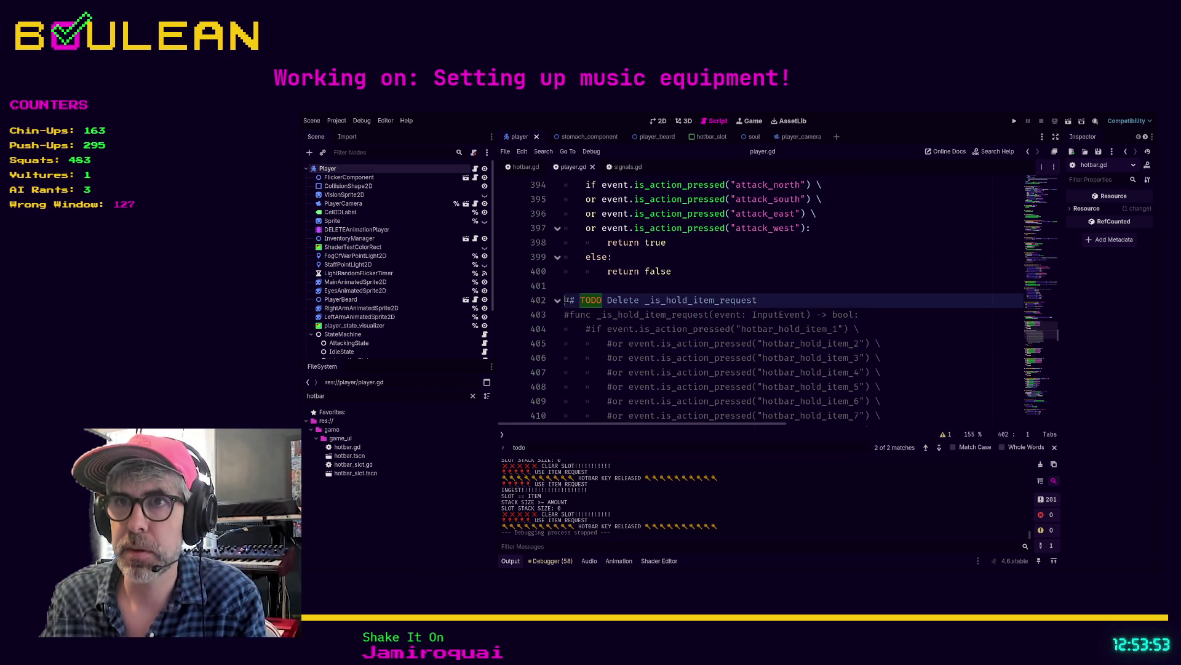
{"action": "scroll", "coordinate": [754, 331], "scroll_direction": "down", "scroll_amount": 4}
{"action": "left_click", "coordinate": [703, 342], "text": "shift"}
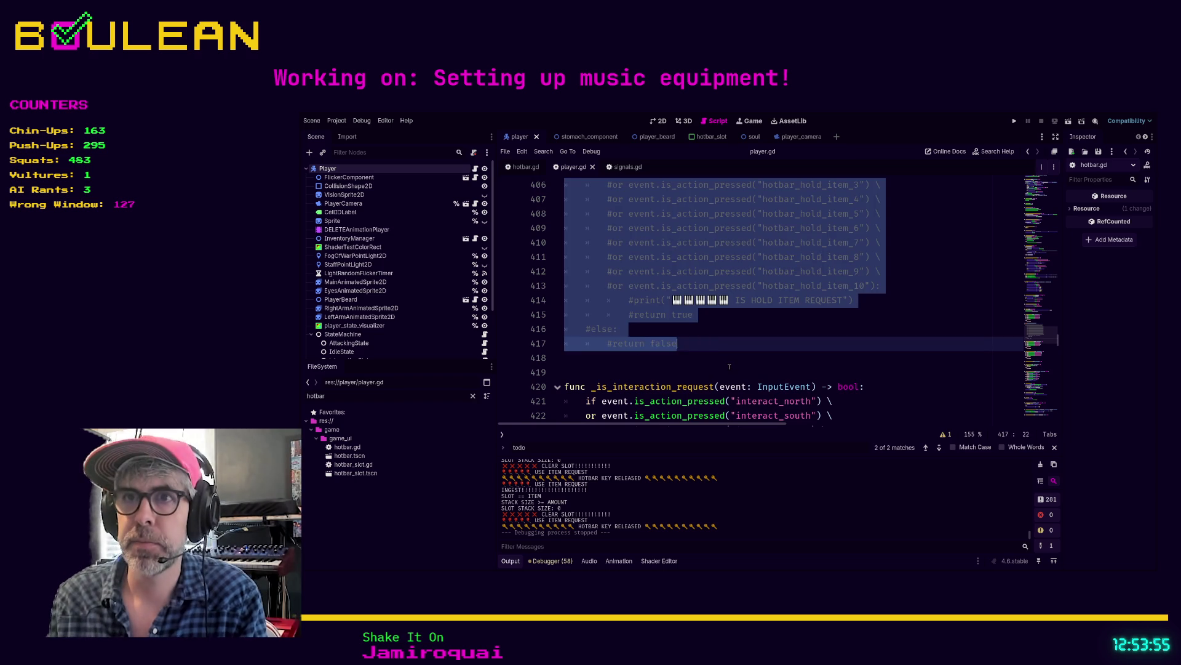
{"action": "key", "text": "Delete"}
- Delete the TODO-marked hold_item_request line 142 and save player.gd
{"action": "scroll", "coordinate": [729, 367], "scroll_direction": "up", "scroll_amount": 3}
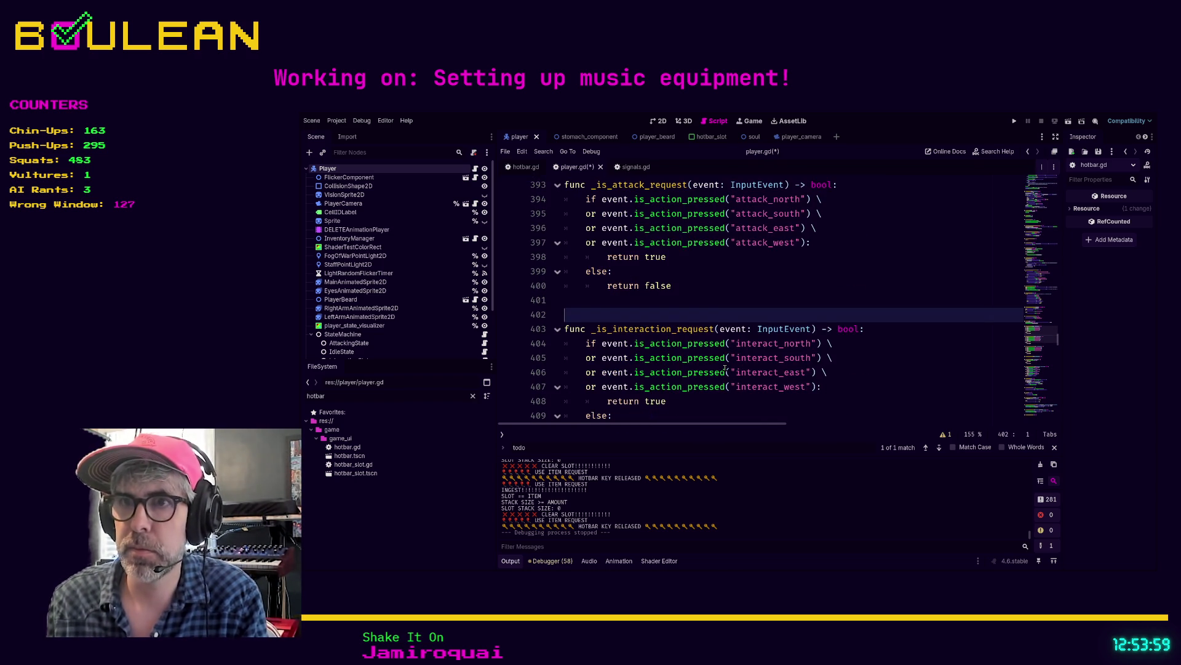
{"action": "left_click", "coordinate": [939, 449]}
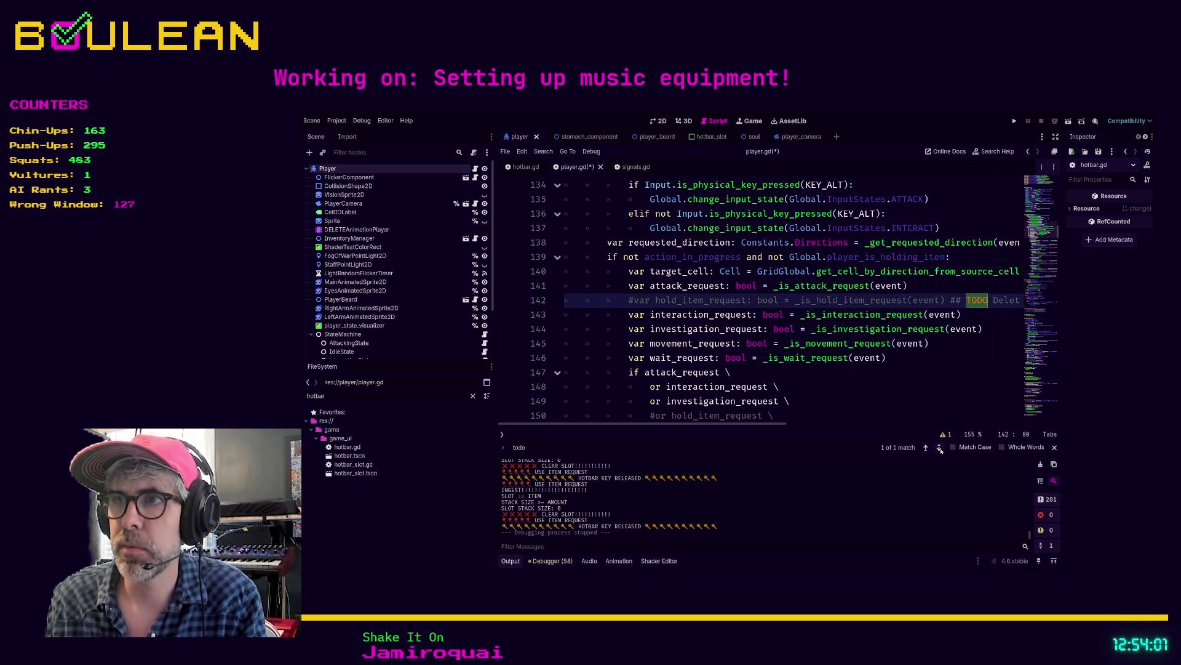
{"action": "left_click", "coordinate": [989, 304]}
{"action": "key", "text": "Escape"}
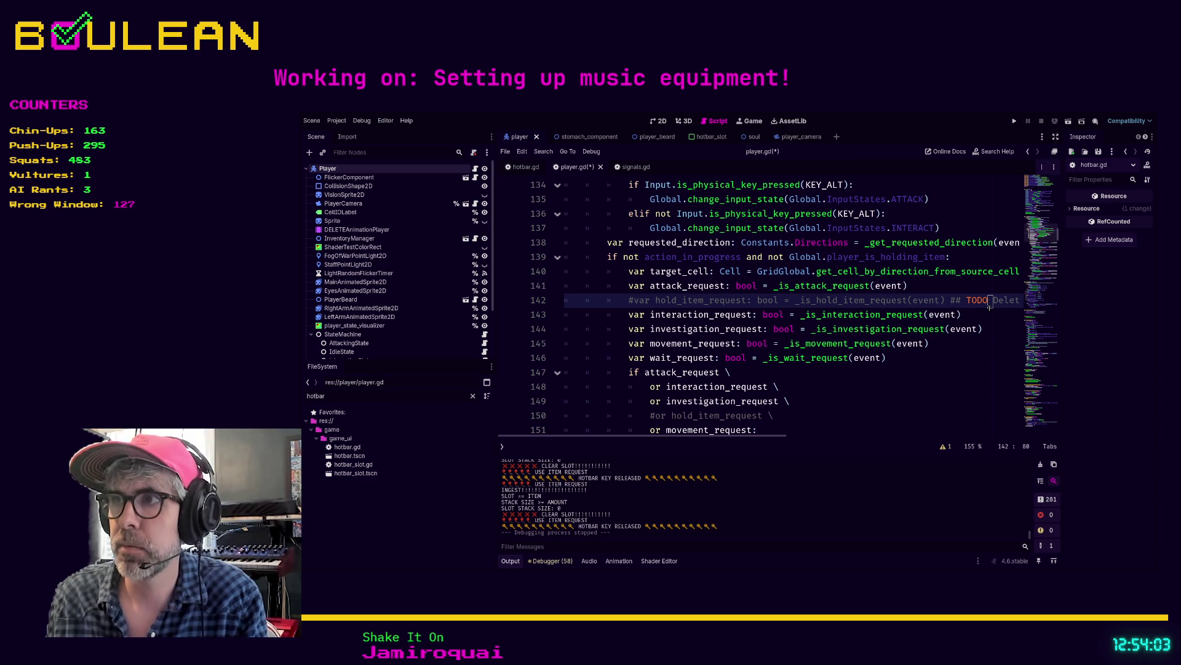
{"action": "key", "text": "ctrl+shift+k"}
{"action": "key", "text": "ctrl+s"}
- Search for 'todo' again to confirm no TODO lines remain in player.gd
{"action": "left_click", "coordinate": [911, 347]}
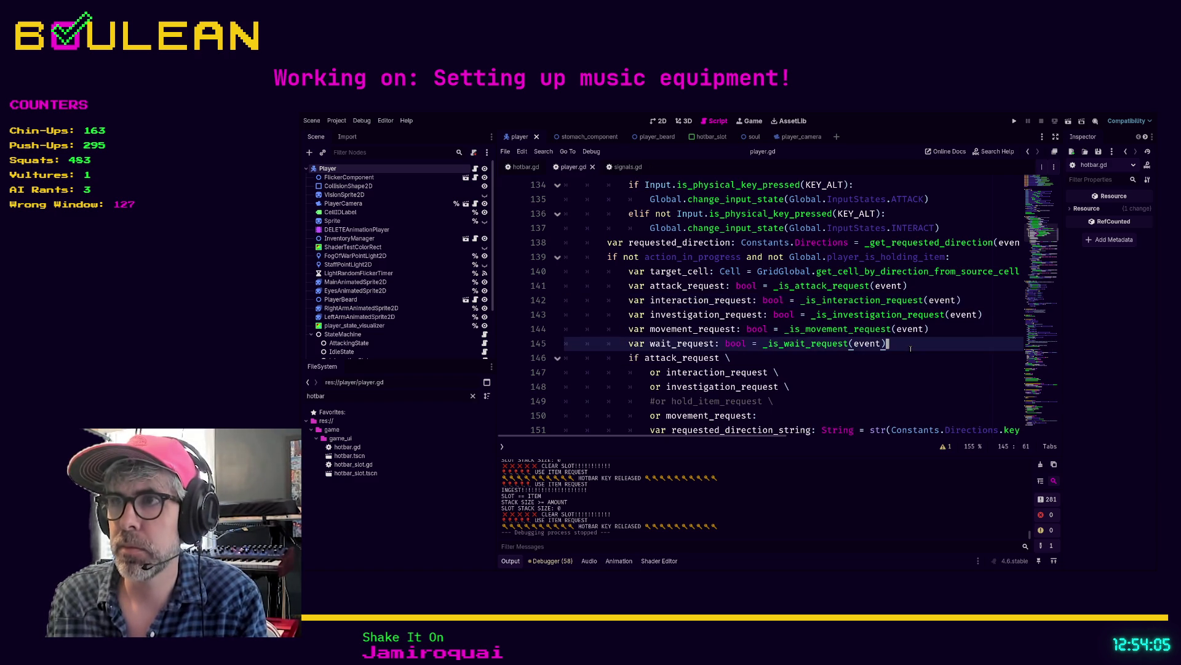
{"action": "key", "text": "ctrl+f"}
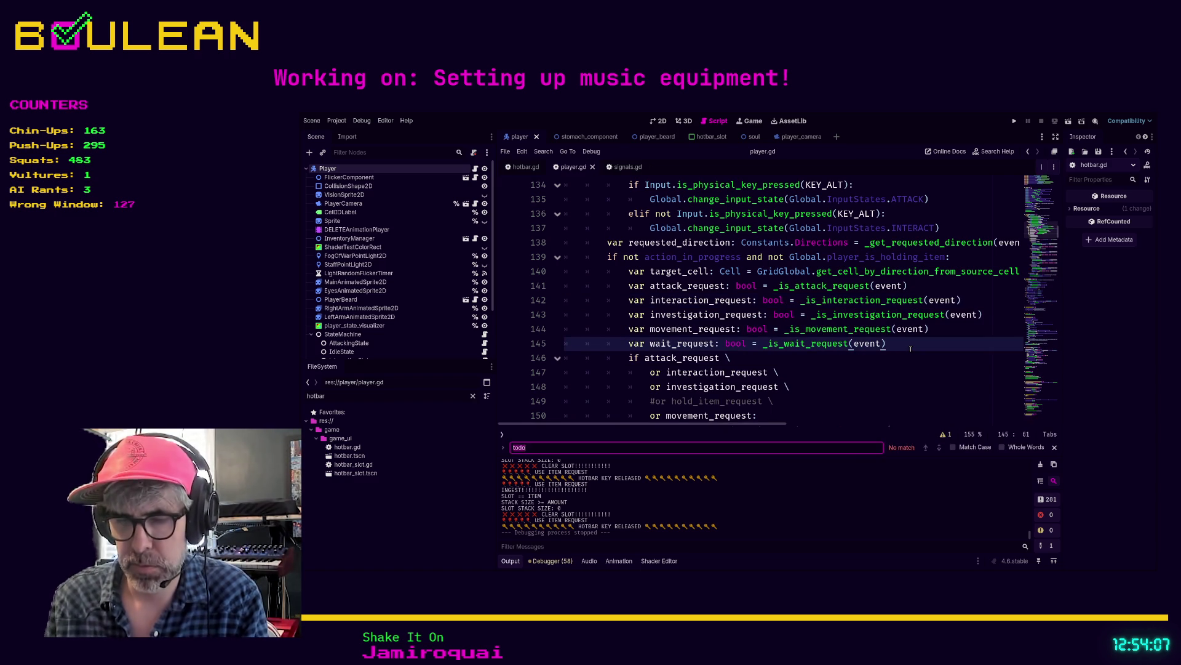
{"action": "type", "text": "todo"}
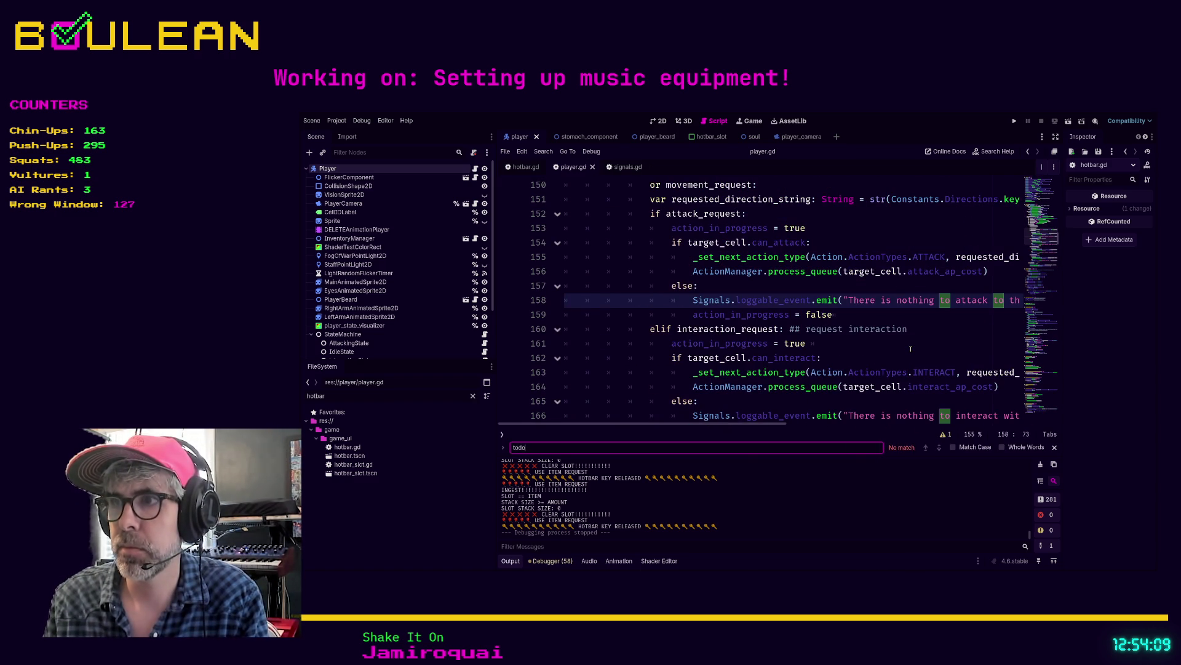
{"action": "left_click_drag", "start_coordinate": [1040, 240], "coordinate": [1038, 406]}
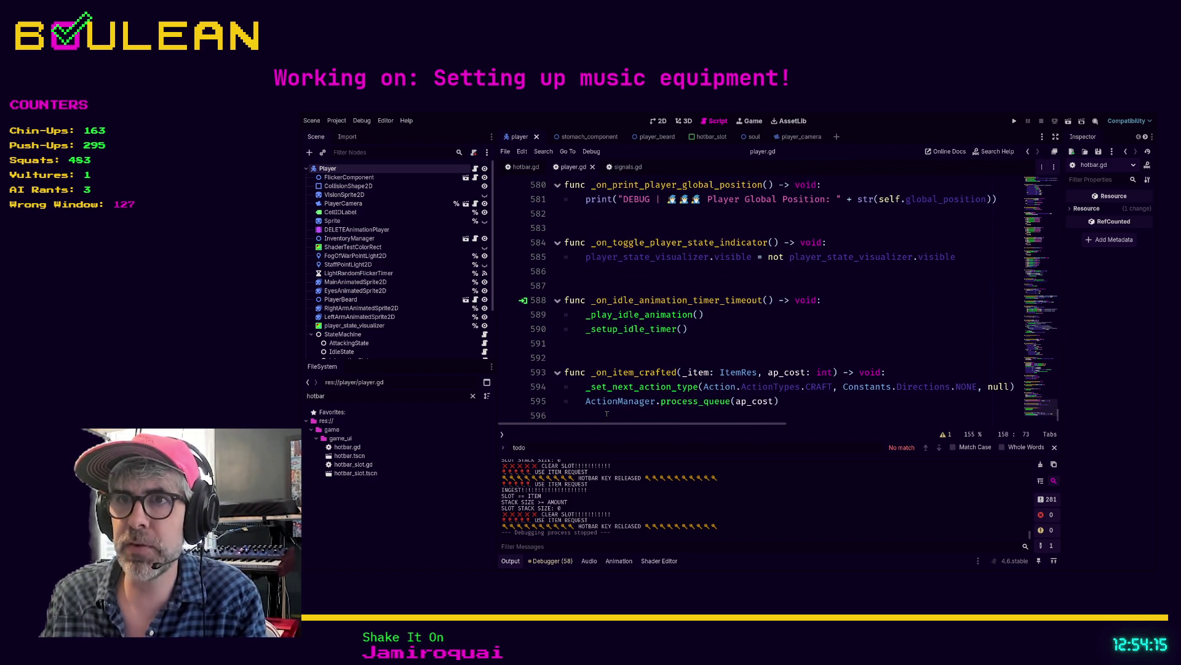
{"action": "left_click", "coordinate": [607, 414]}
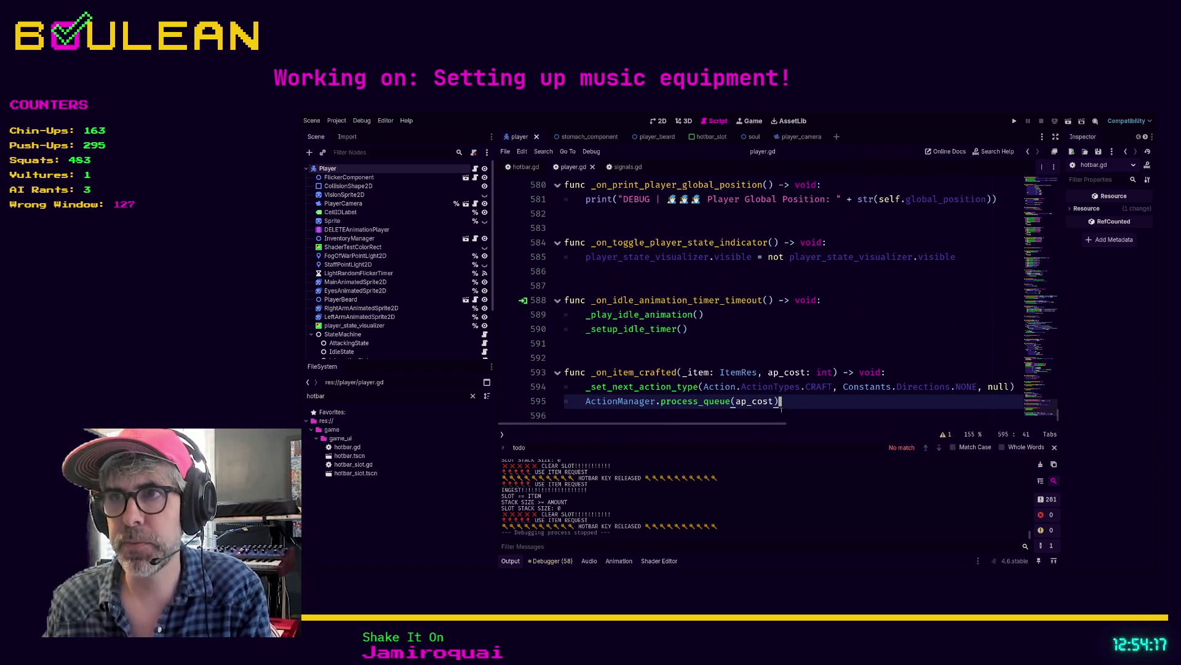
{"action": "scroll", "coordinate": [788, 393], "scroll_direction": "up", "scroll_amount": 1}
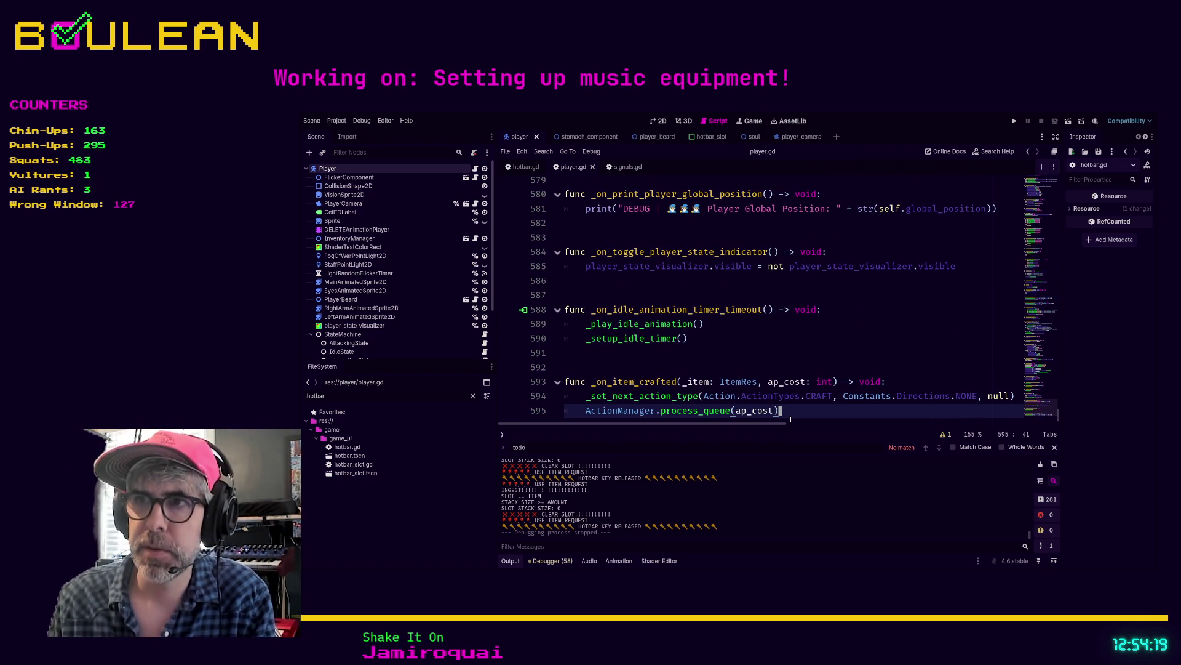
{"action": "left_click", "coordinate": [786, 348]}
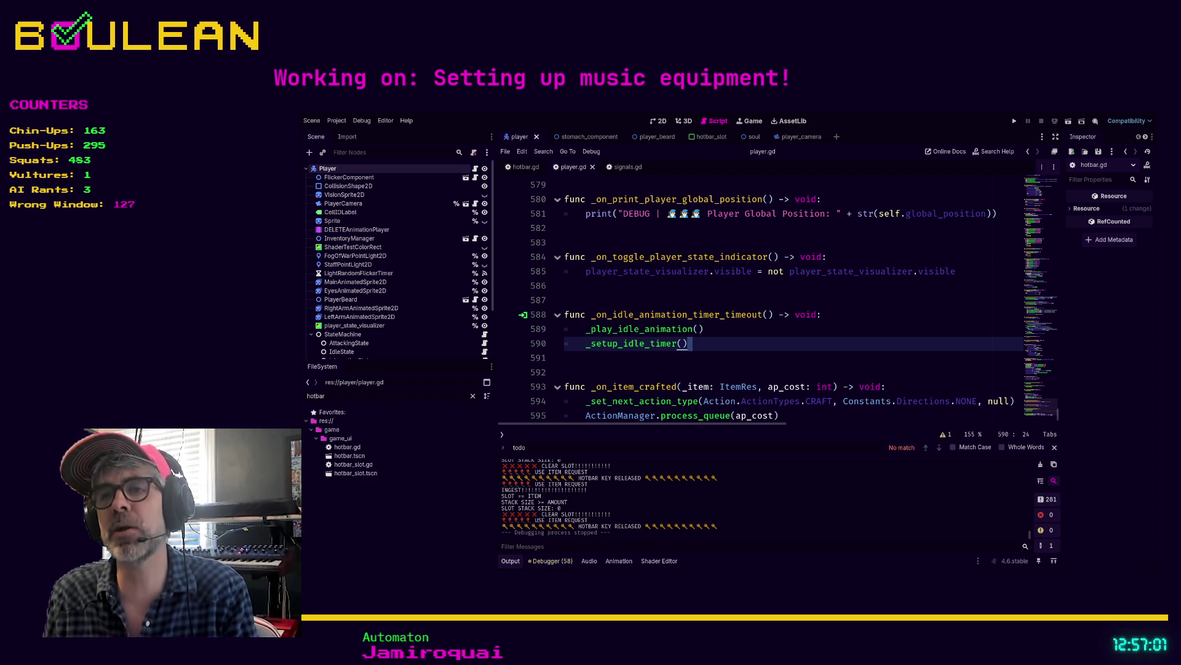
- Scroll up to the _on_print_player_global_position function near line 582 and select it
{"action": "left_click", "coordinate": [615, 295]}
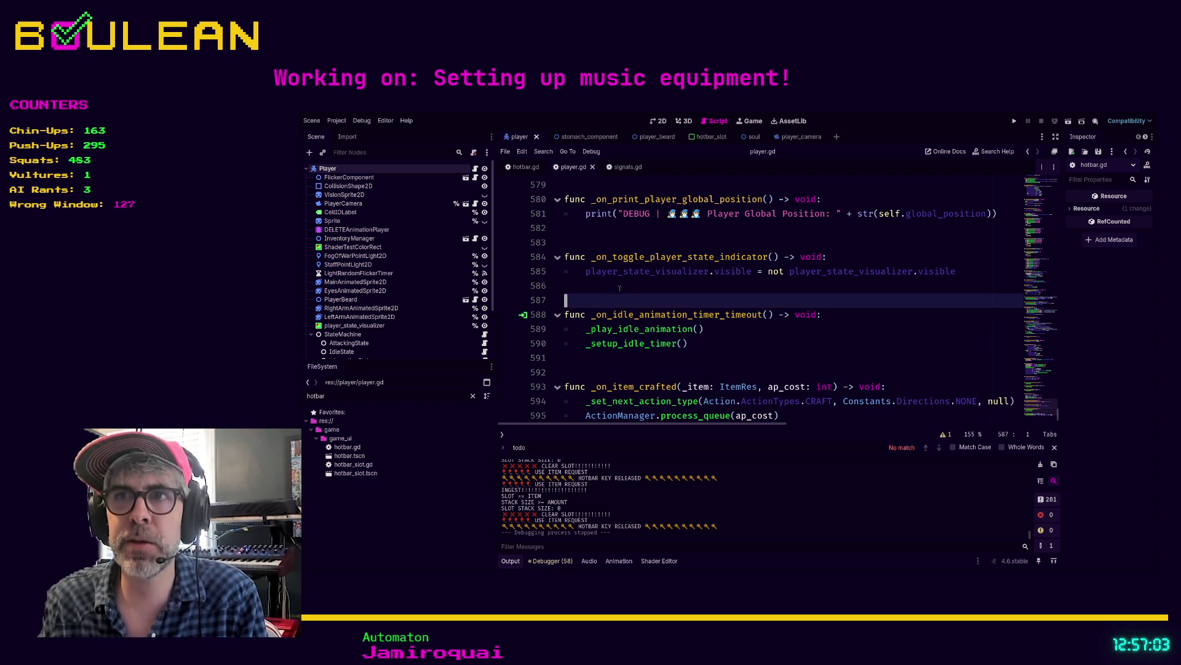
{"action": "scroll", "coordinate": [615, 289], "scroll_direction": "up", "scroll_amount": 1}
{"action": "left_click", "coordinate": [680, 271]}
{"action": "scroll", "coordinate": [682, 324], "scroll_direction": "up", "scroll_amount": 1}
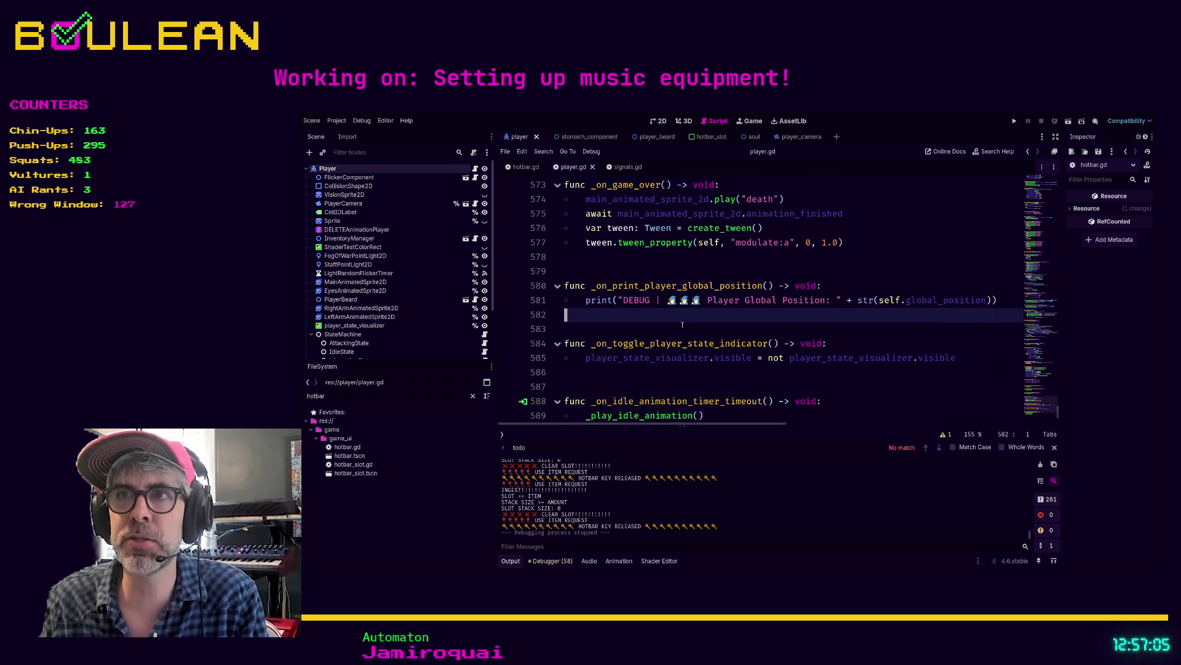
{"action": "left_click", "coordinate": [607, 272]}
{"action": "left_click", "coordinate": [605, 315]}
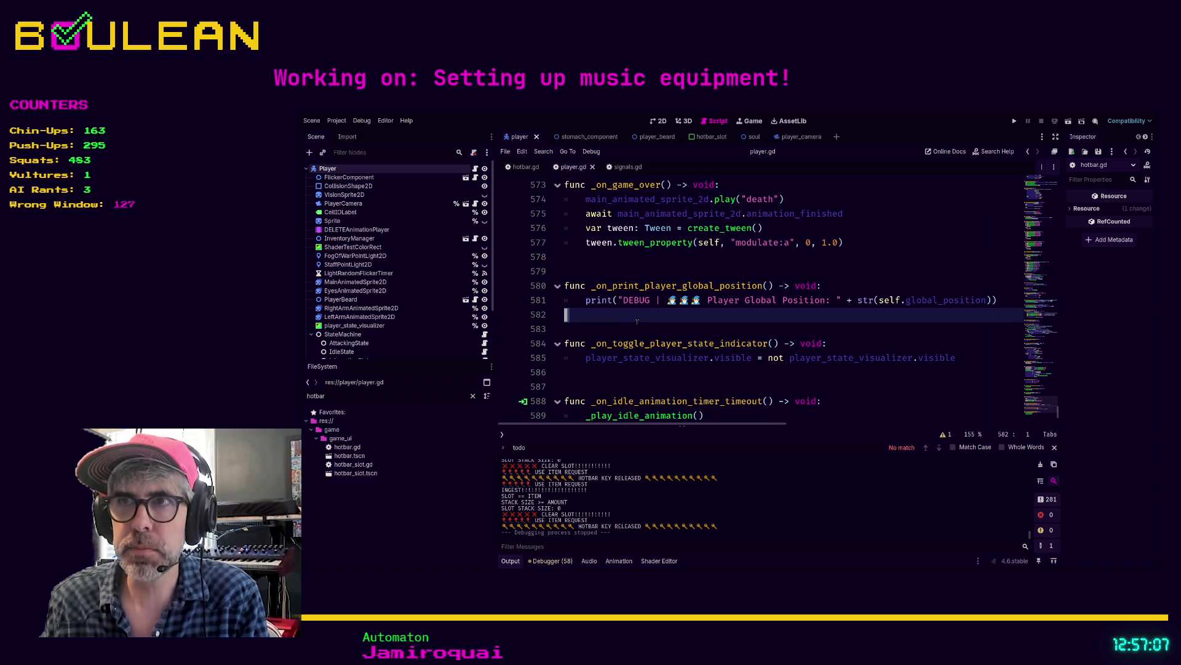
{"action": "left_click_drag", "start_coordinate": [542, 296], "coordinate": [547, 289]}
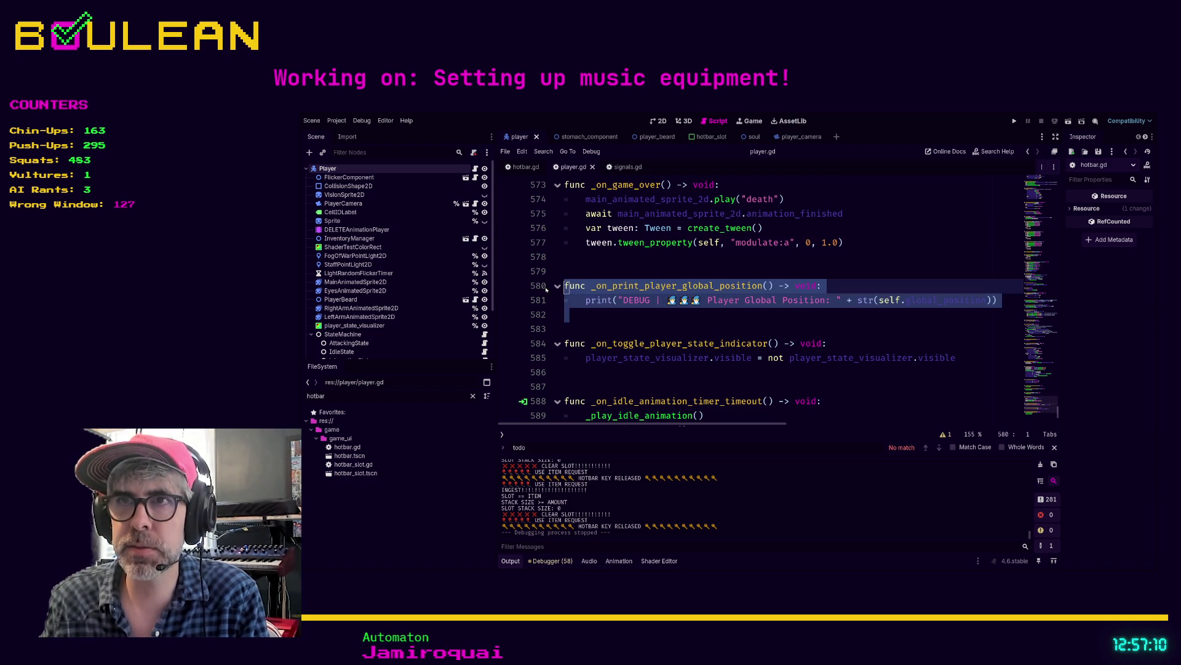
{"action": "left_click", "coordinate": [669, 321]}
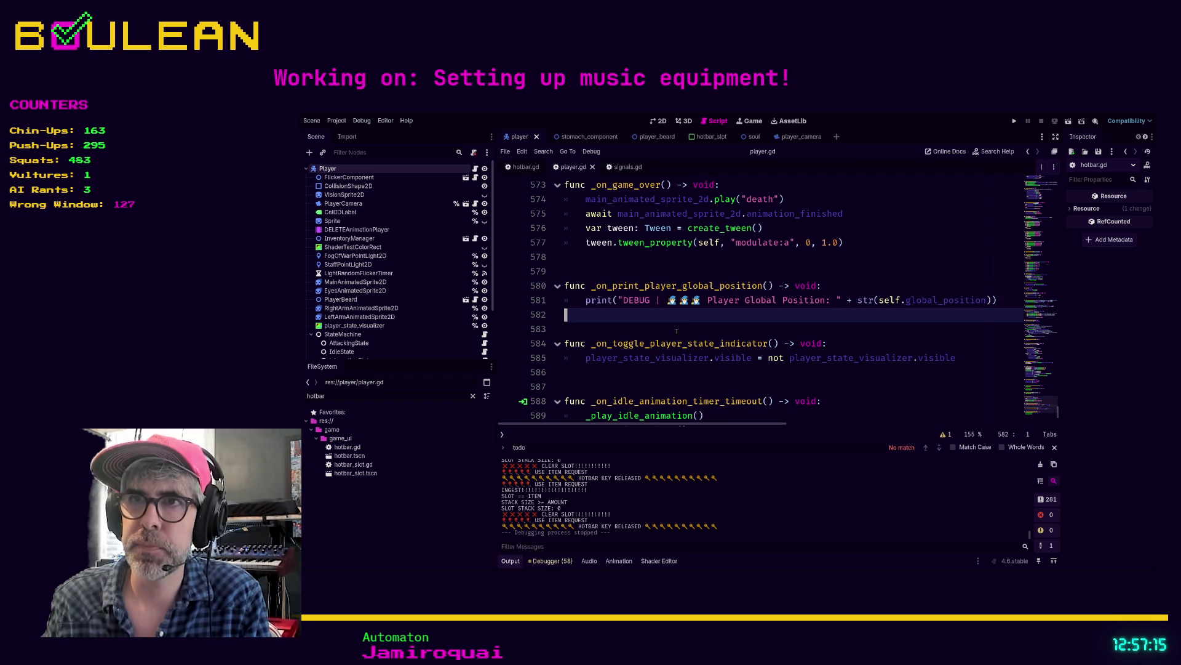
- Search '_on_prin' to find its connect() in _ready, then switch to the console window
{"action": "key", "text": "ctrl+f"}
{"action": "type", "text": "_on_"}
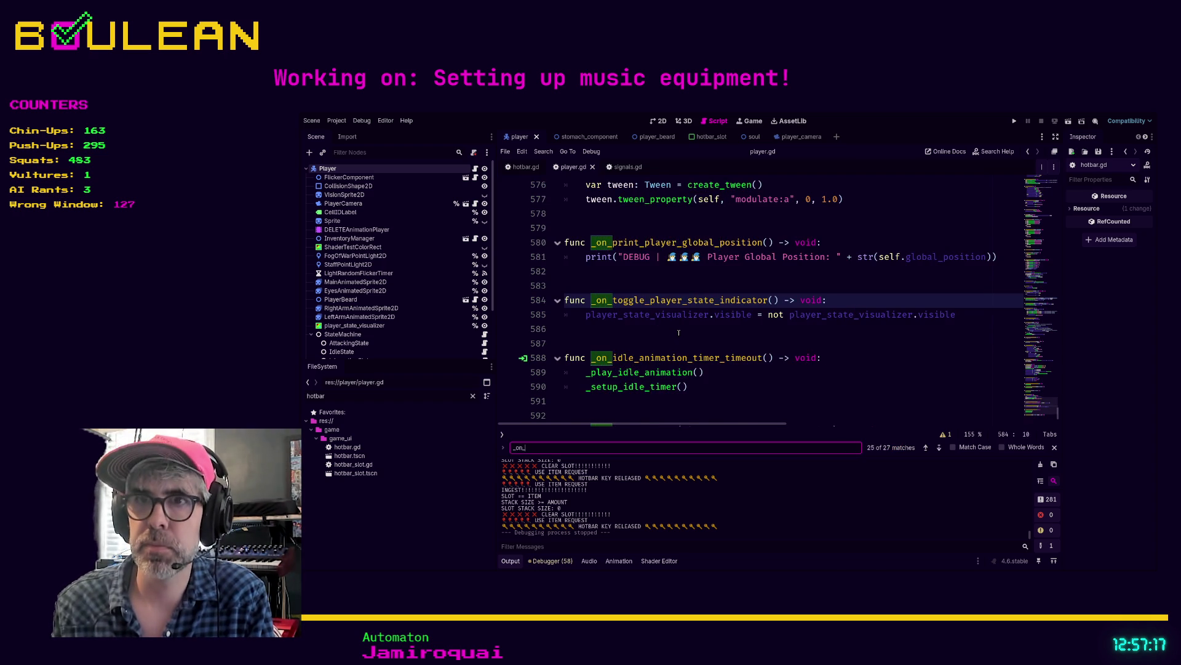
{"action": "type", "text": "print"}
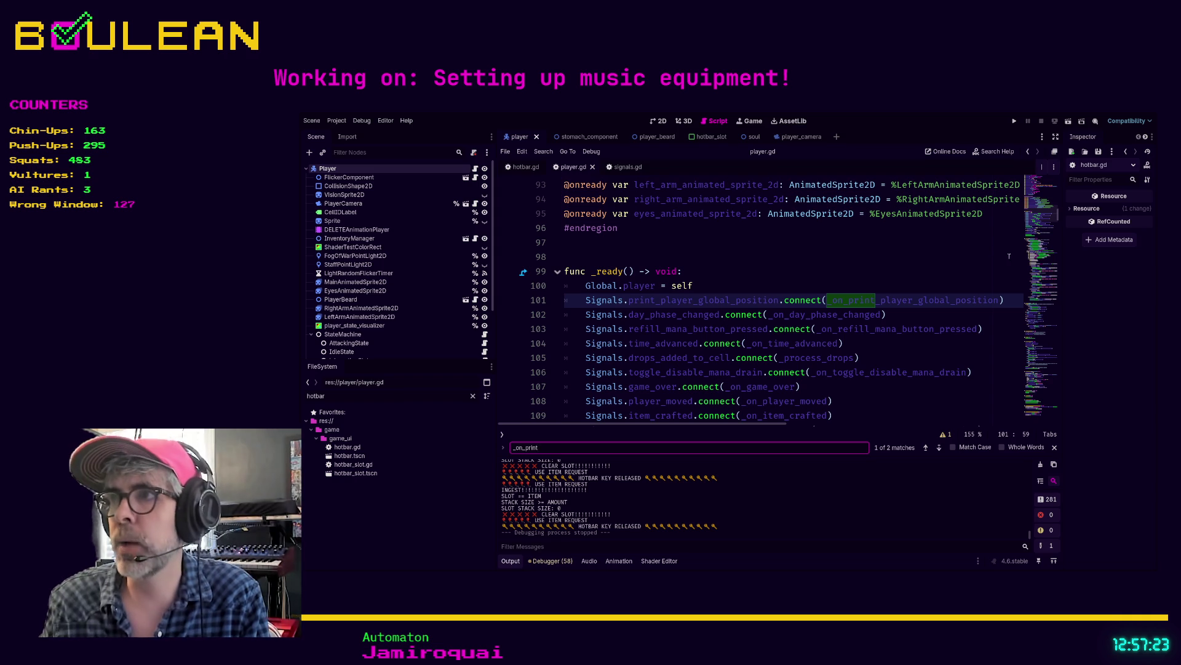
{"action": "scroll", "coordinate": [872, 300], "scroll_direction": "up", "scroll_amount": 20}
{"action": "left_click", "coordinate": [872, 300]}
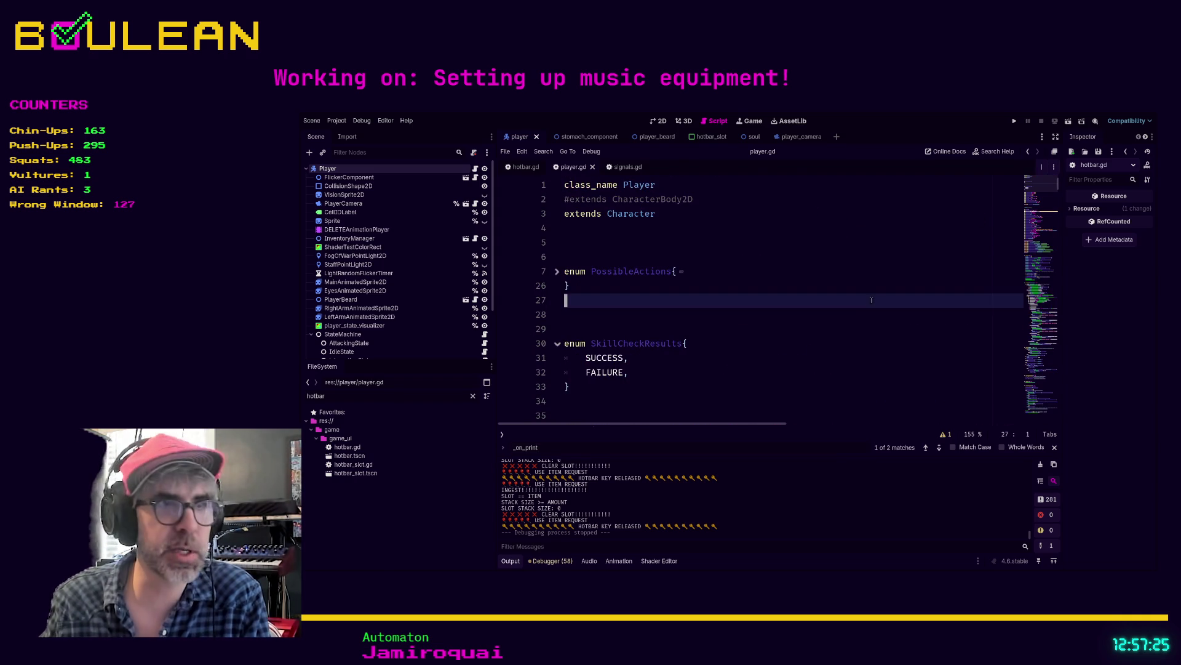
{"action": "key", "text": "alt+Tab"}
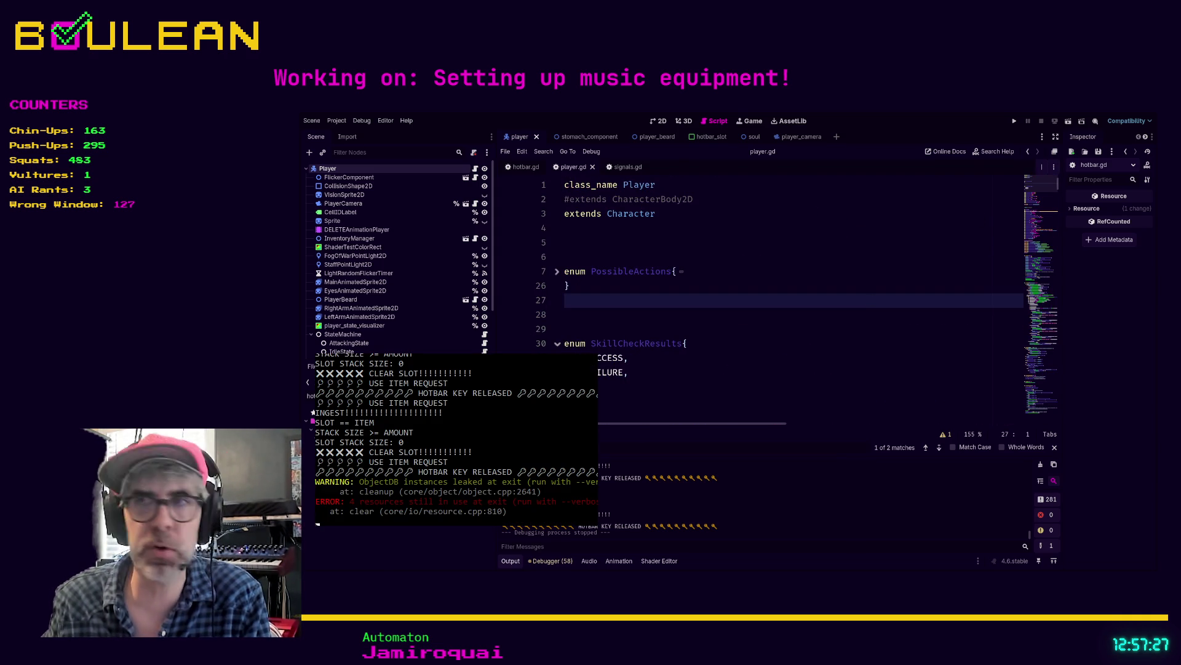
- Run the game and collect a berry from the Berry Bush
{"action": "left_click", "coordinate": [734, 359]}
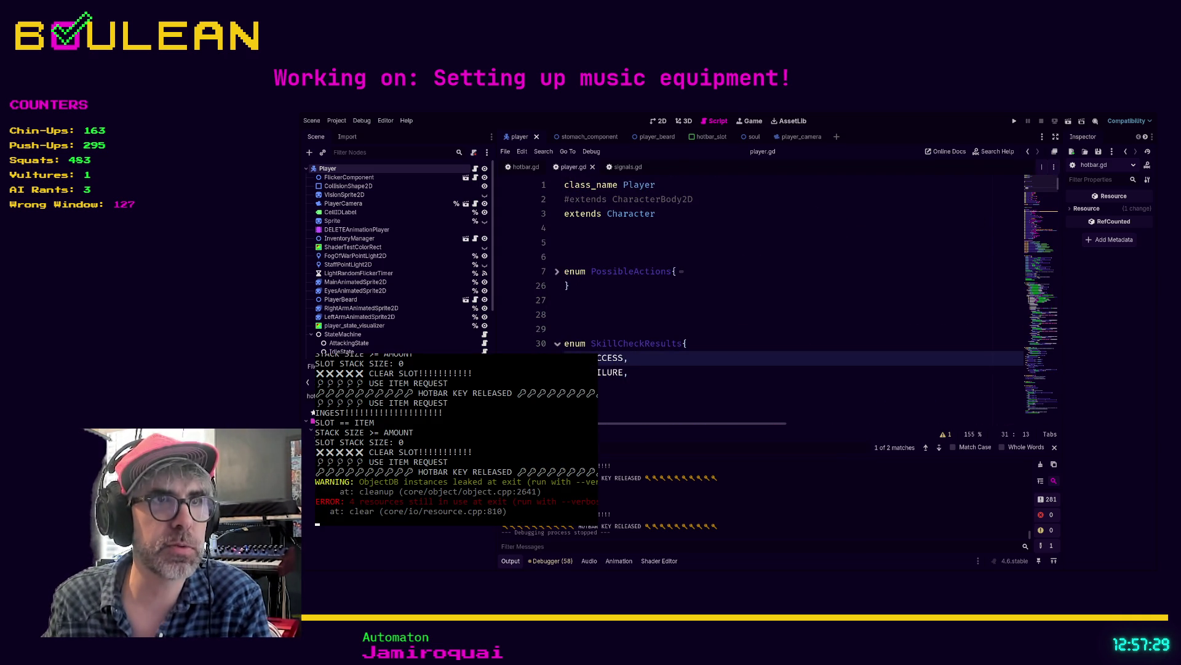
{"action": "left_click", "coordinate": [564, 401]}
{"action": "key", "text": "F5"}
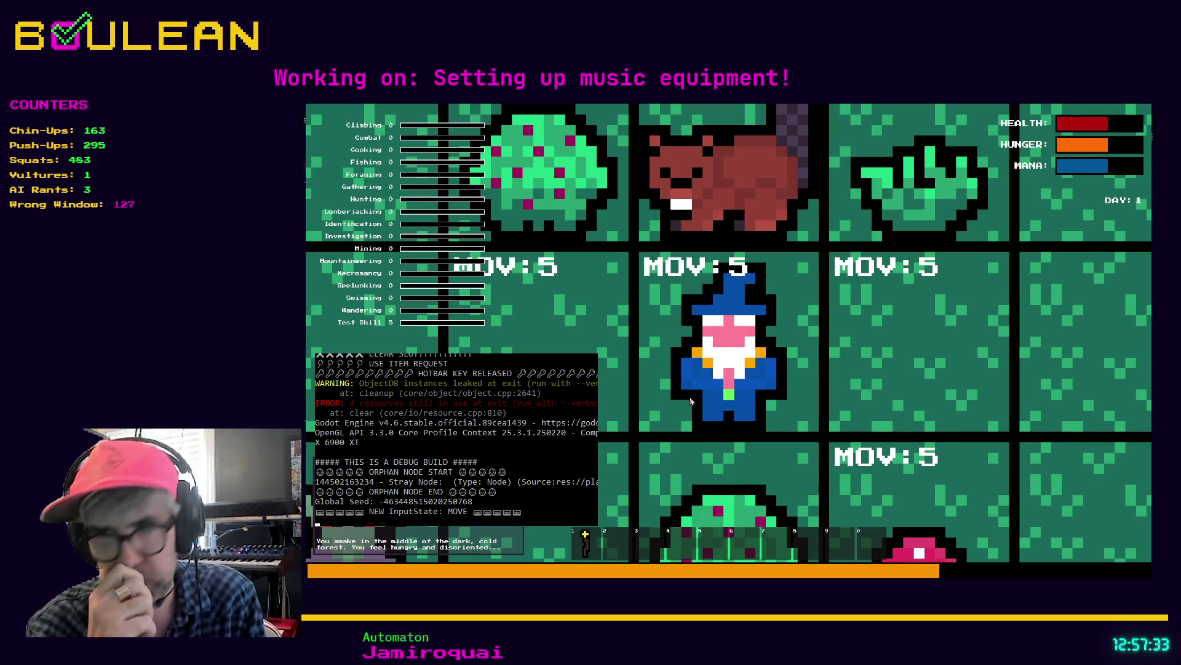
{"action": "key", "text": "Left"}
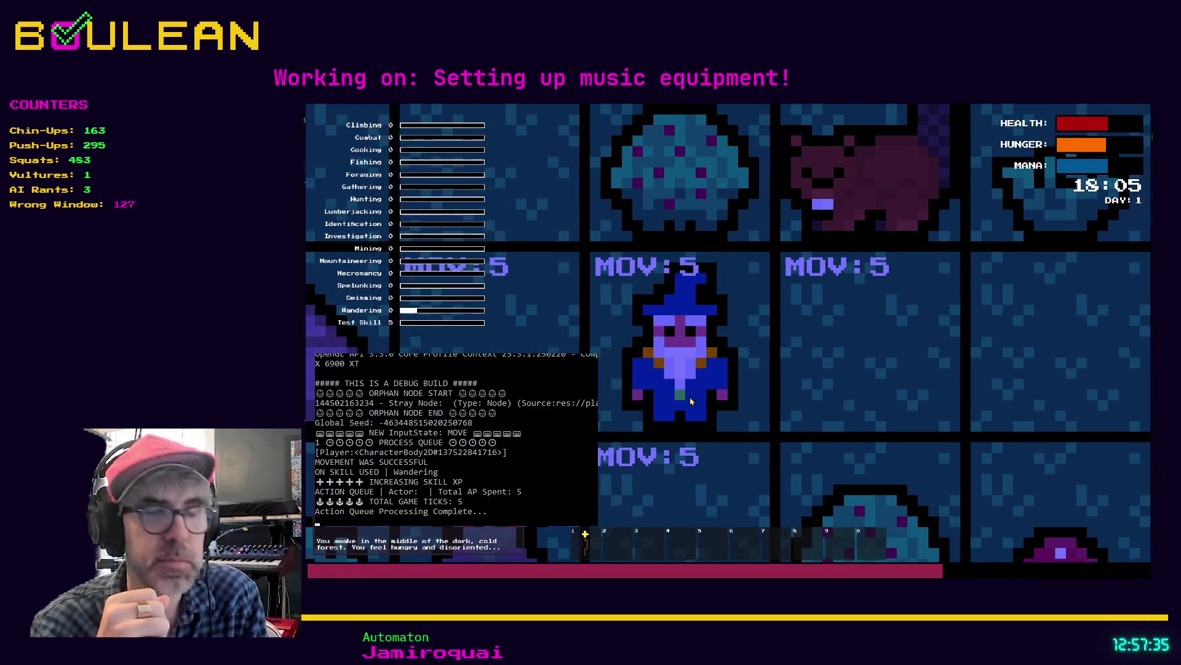
{"action": "scroll", "coordinate": [689, 400], "scroll_direction": "down", "scroll_amount": 5}
{"action": "key", "text": "Up"}
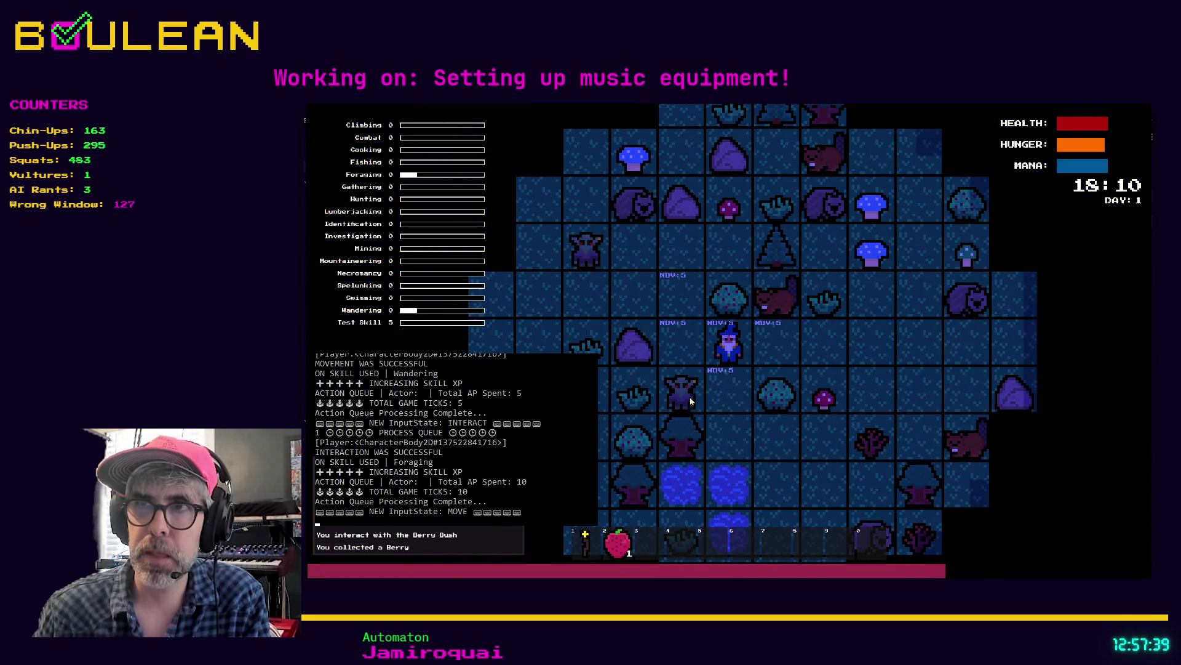
- Forage the red mushroom and gather the grass beside the wizard
{"action": "key", "text": "Up"}
{"action": "key", "text": "Left"}
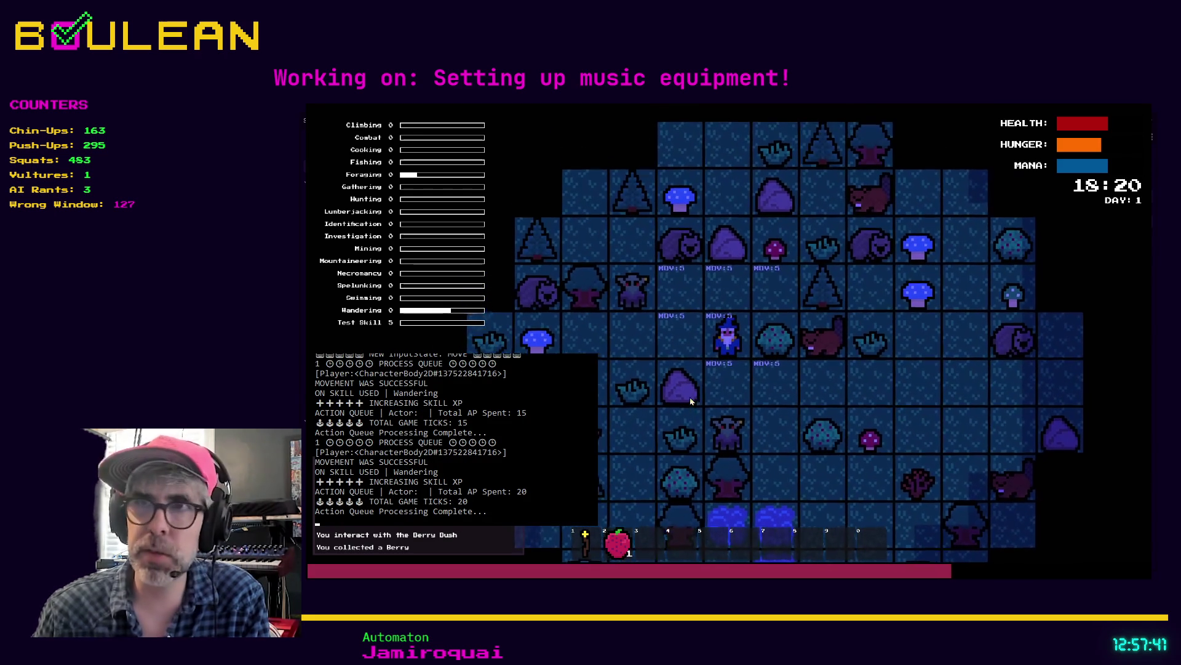
{"action": "key", "text": "Up"}
{"action": "key", "text": "Right"}
{"action": "key", "text": "e"}
{"action": "key", "text": "Up"}
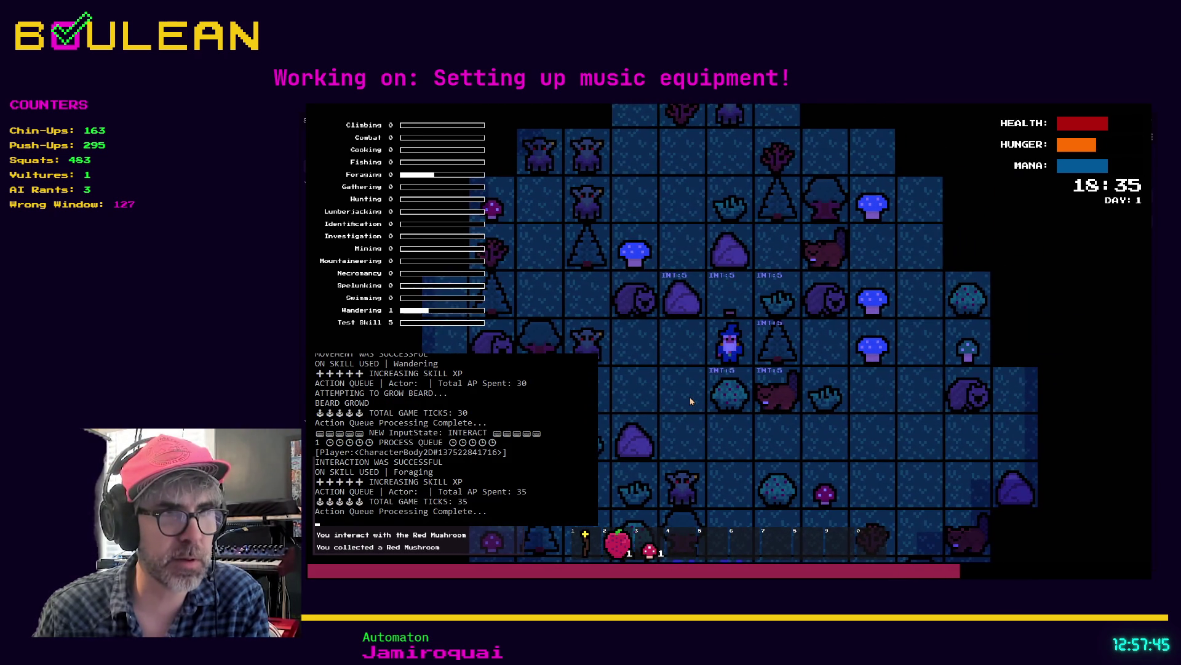
{"action": "key", "text": "Up"}
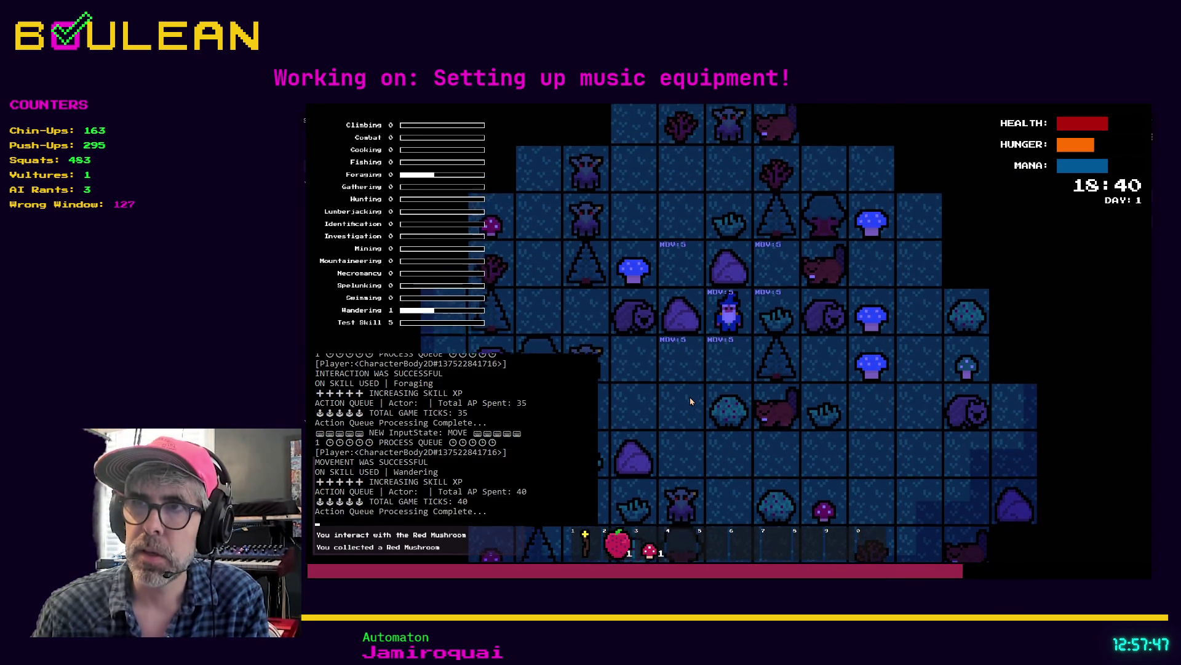
{"action": "key", "text": "e"}
{"action": "key", "text": "Right"}
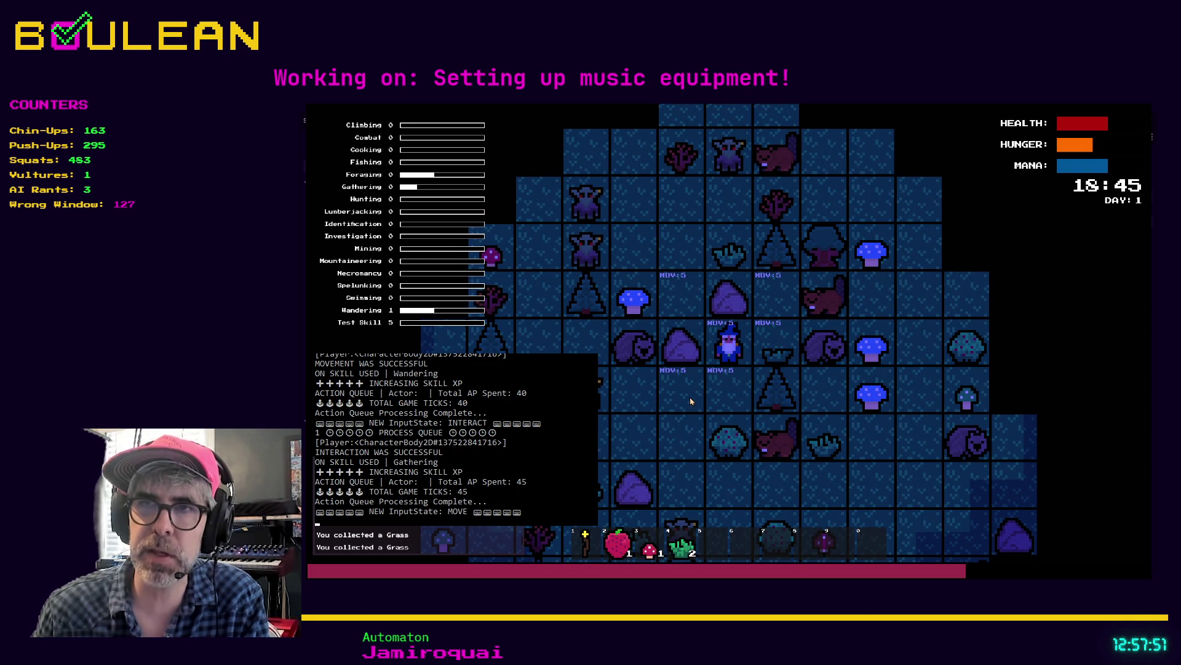
- Attack the goblin, then destroy the gravestone to its left
{"action": "key", "text": "Down"}
{"action": "key", "text": "Left"}
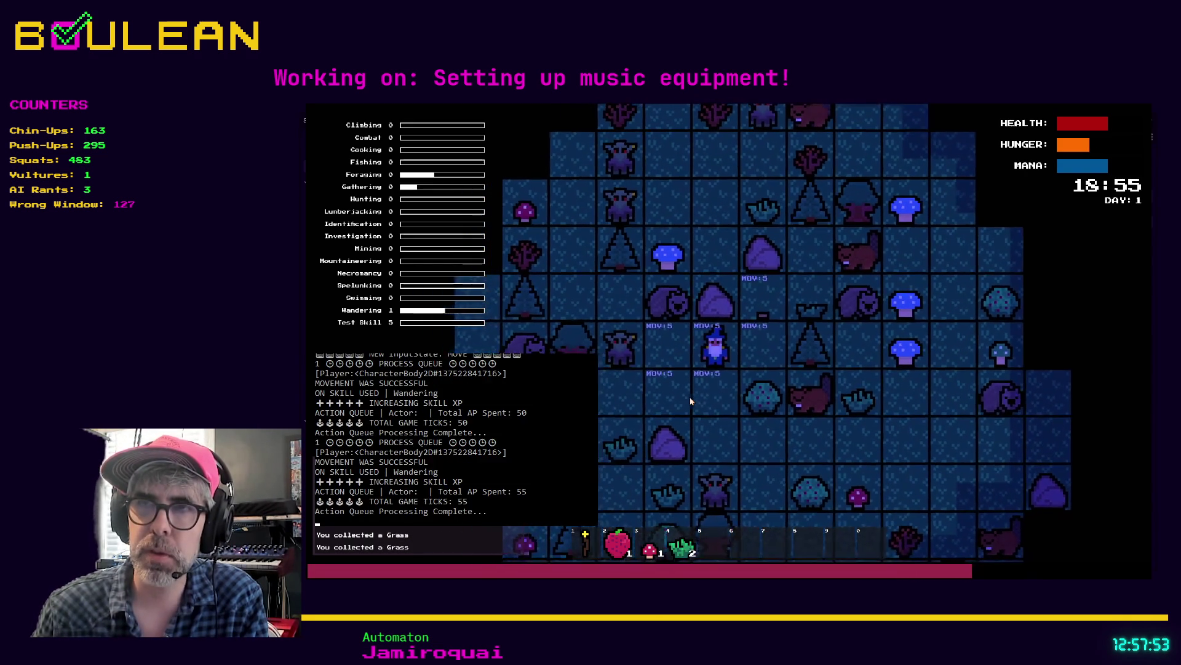
{"action": "key", "text": "Left"}
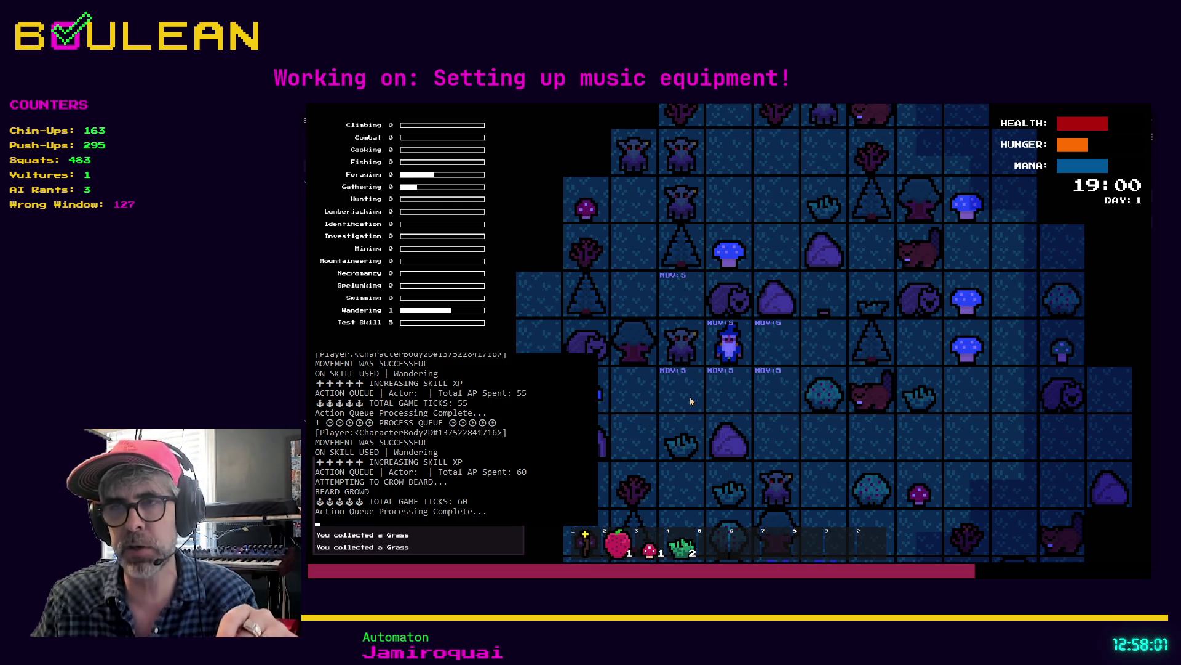
{"action": "key", "text": "Left"}
{"action": "key", "text": "Left"}
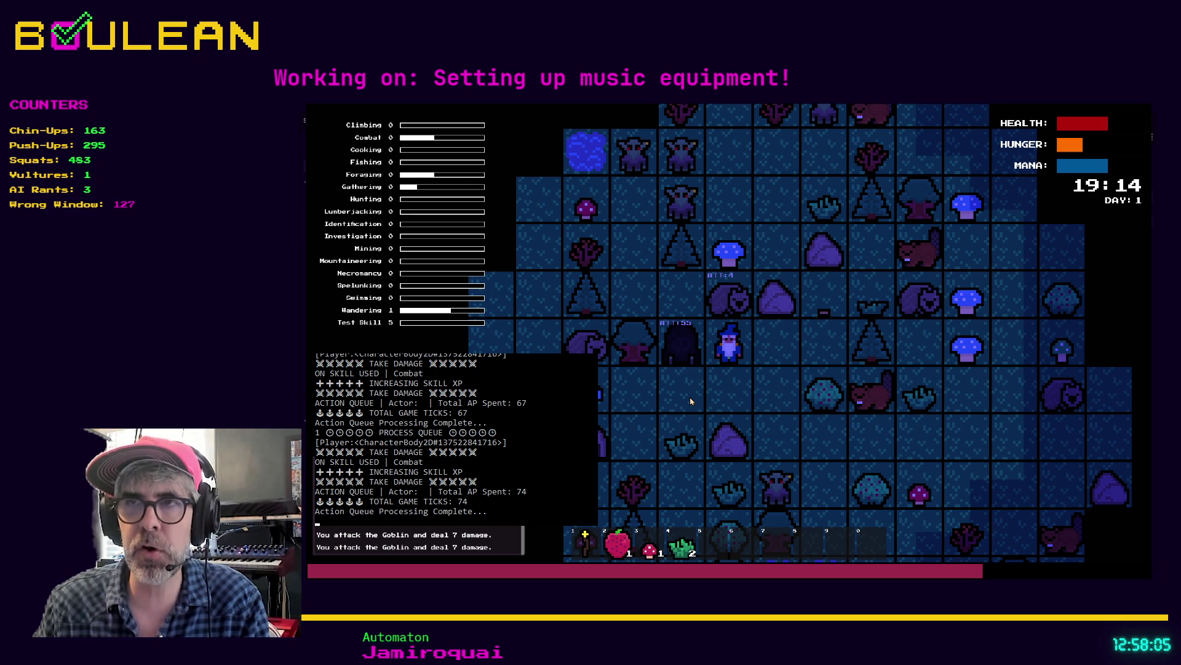
{"action": "key", "text": "Left"}
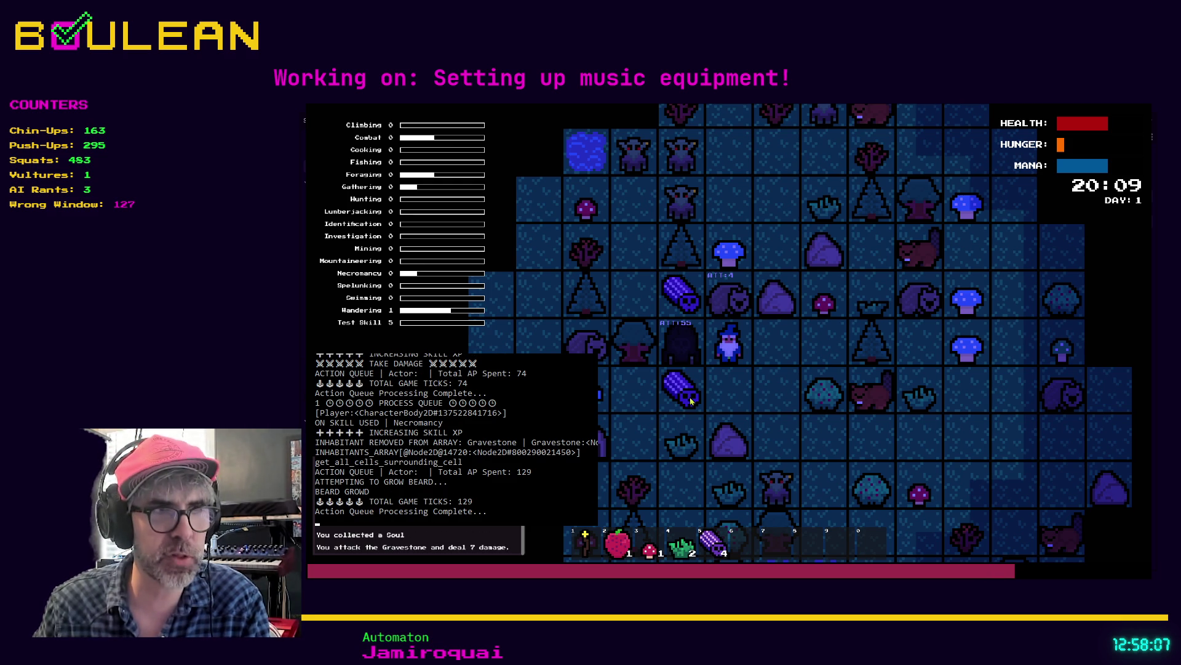
{"action": "key", "text": "Left"}
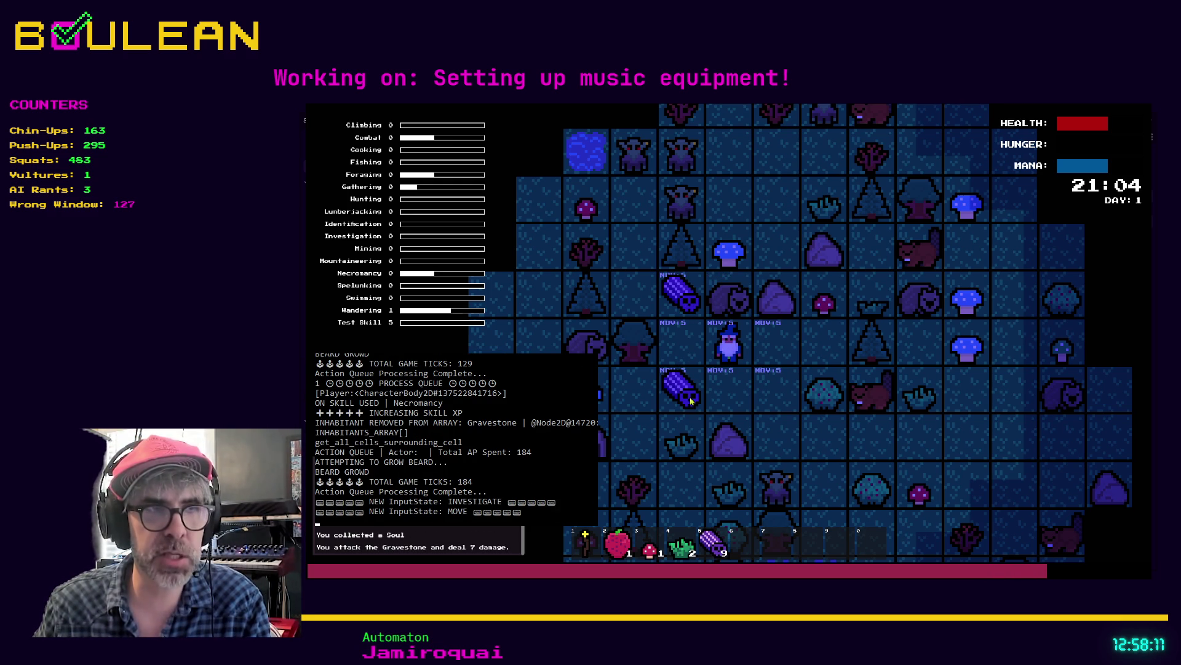
- Walk onto the dropped souls to collect all 31
{"action": "key", "text": "Up"}
{"action": "key", "text": "Left"}
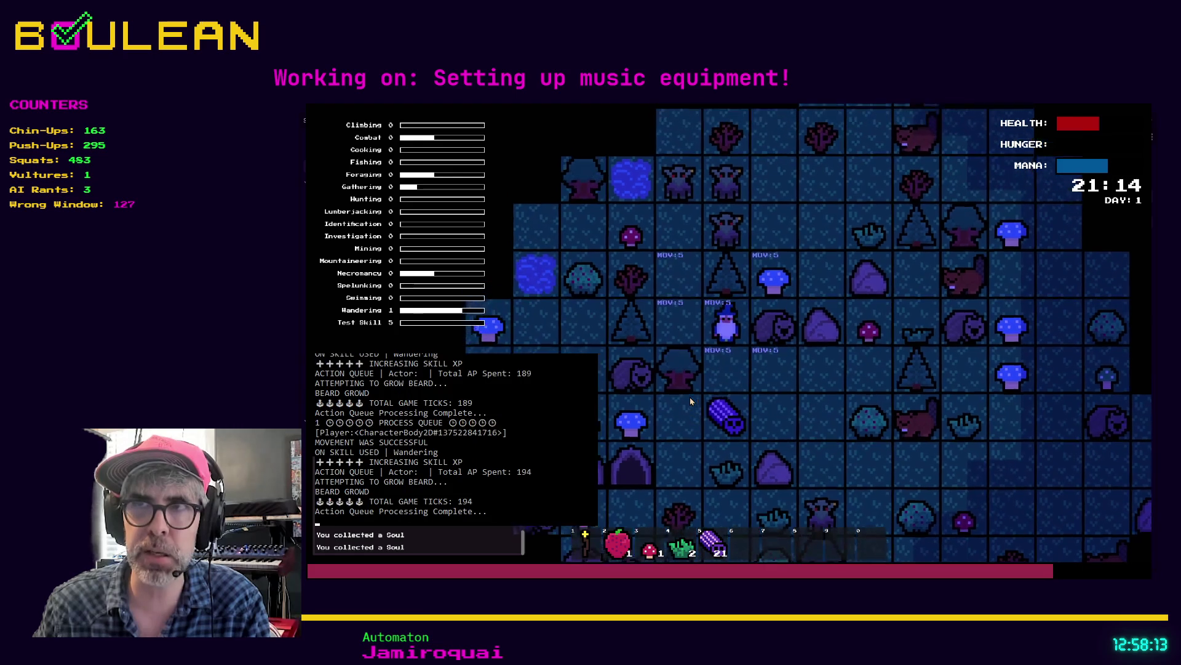
{"action": "key", "text": "Down"}
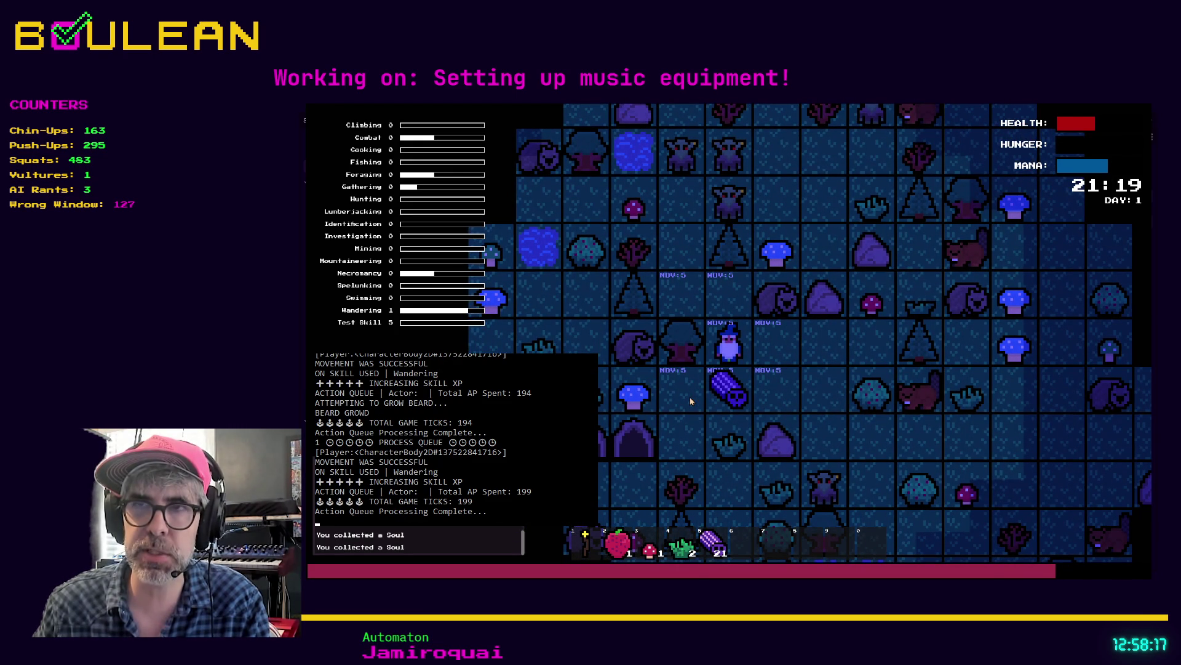
{"action": "key", "text": "Down"}
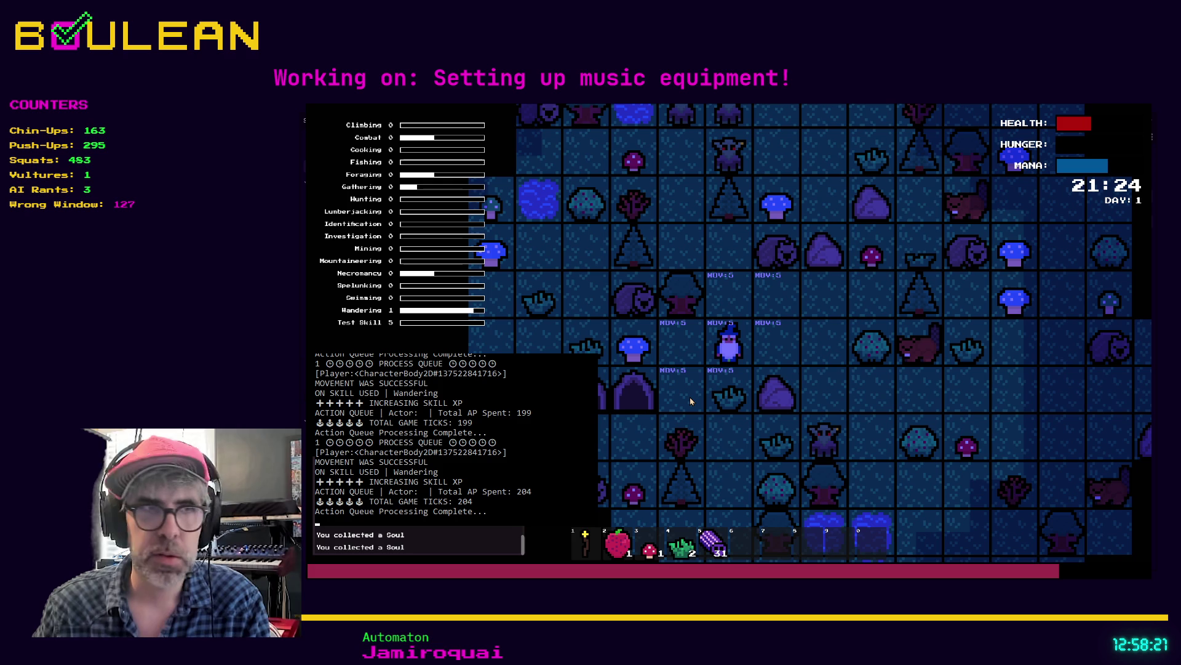
- Forage the blue mushroom, gather a grass tuft, and equip the staff
{"action": "key", "text": "Left"}
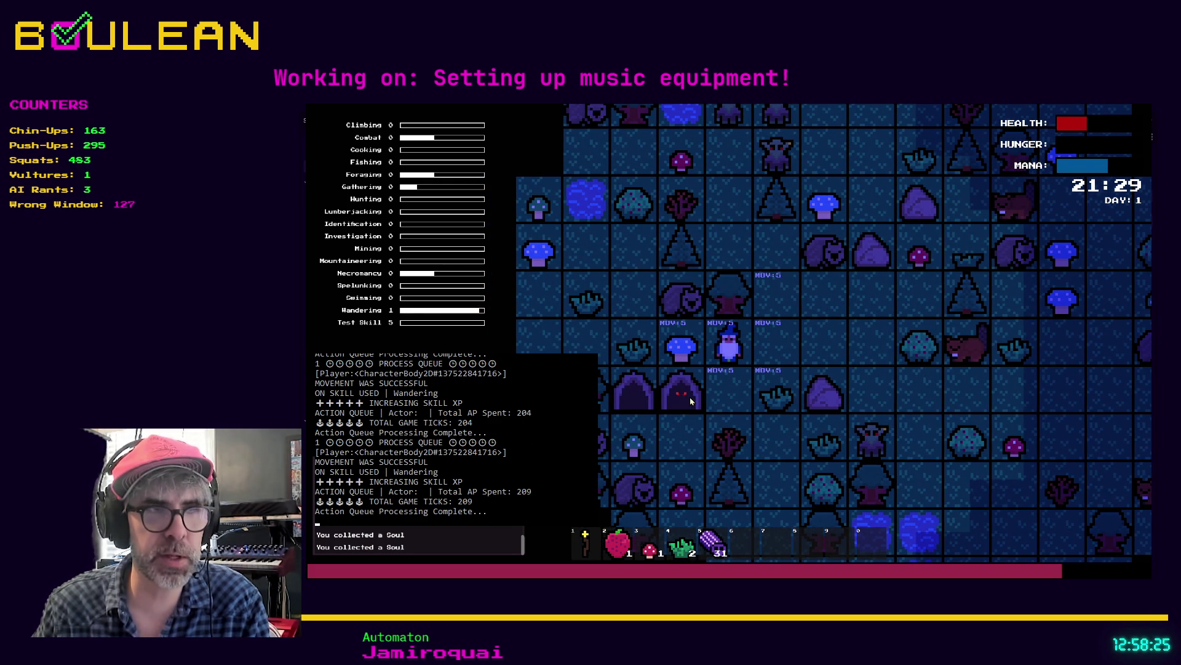
{"action": "key", "text": "e"}
{"action": "key", "text": "Left"}
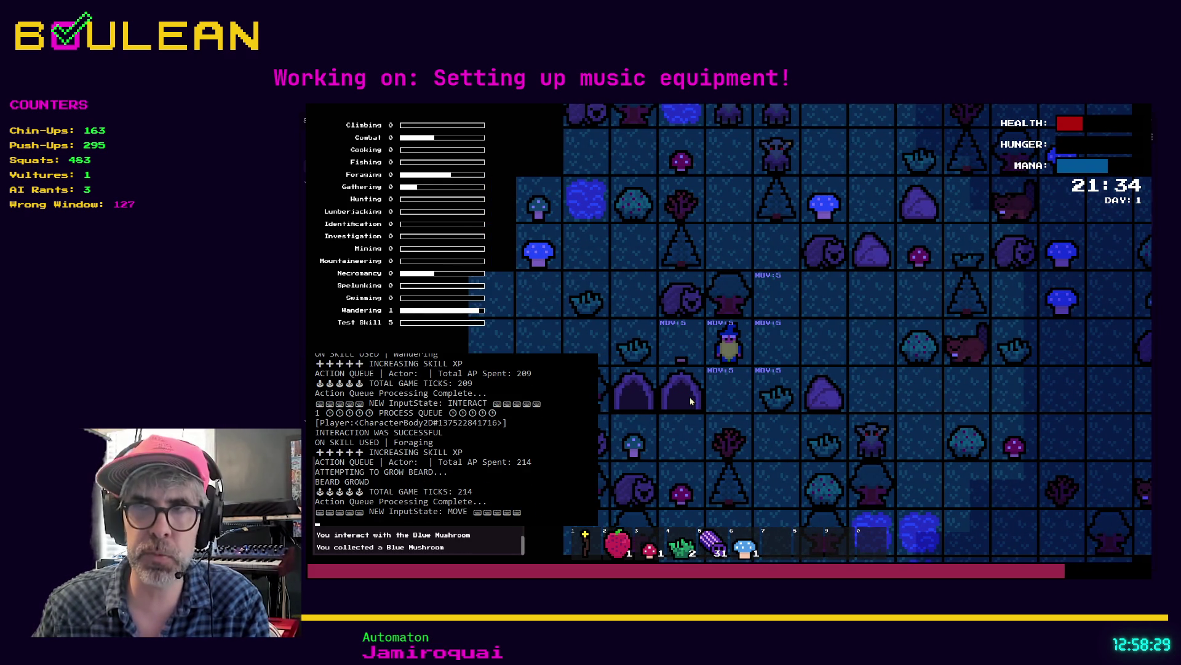
{"action": "key", "text": "Left"}
{"action": "key", "text": "e"}
{"action": "key", "text": "Left"}
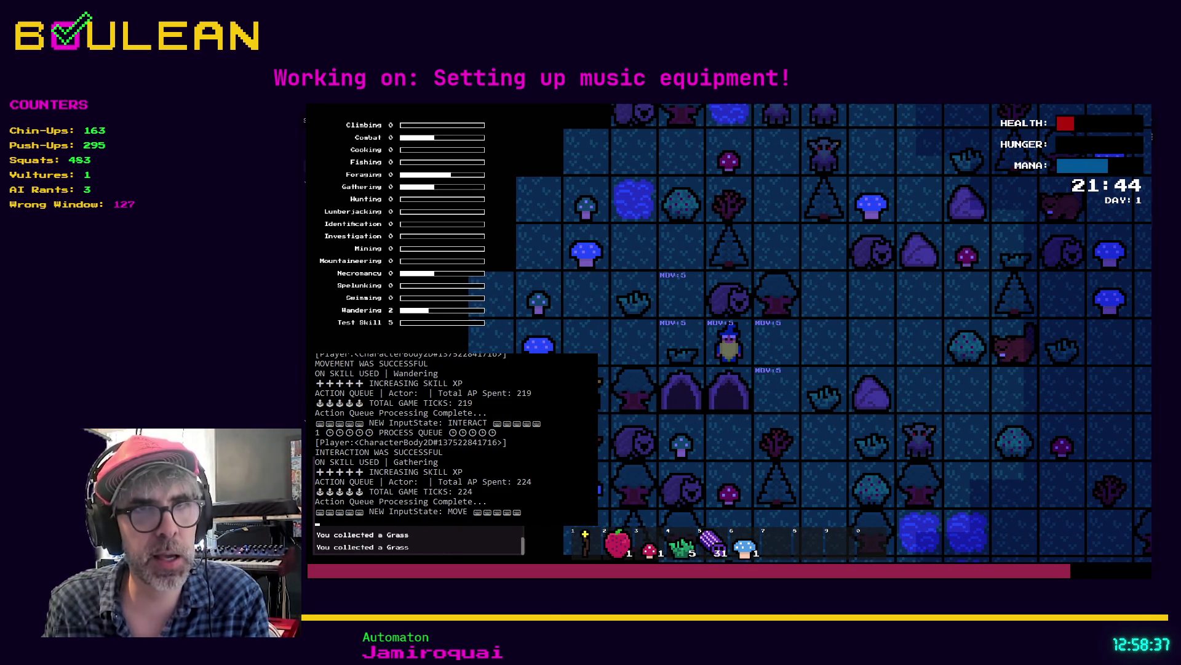
{"action": "key", "text": "1"}
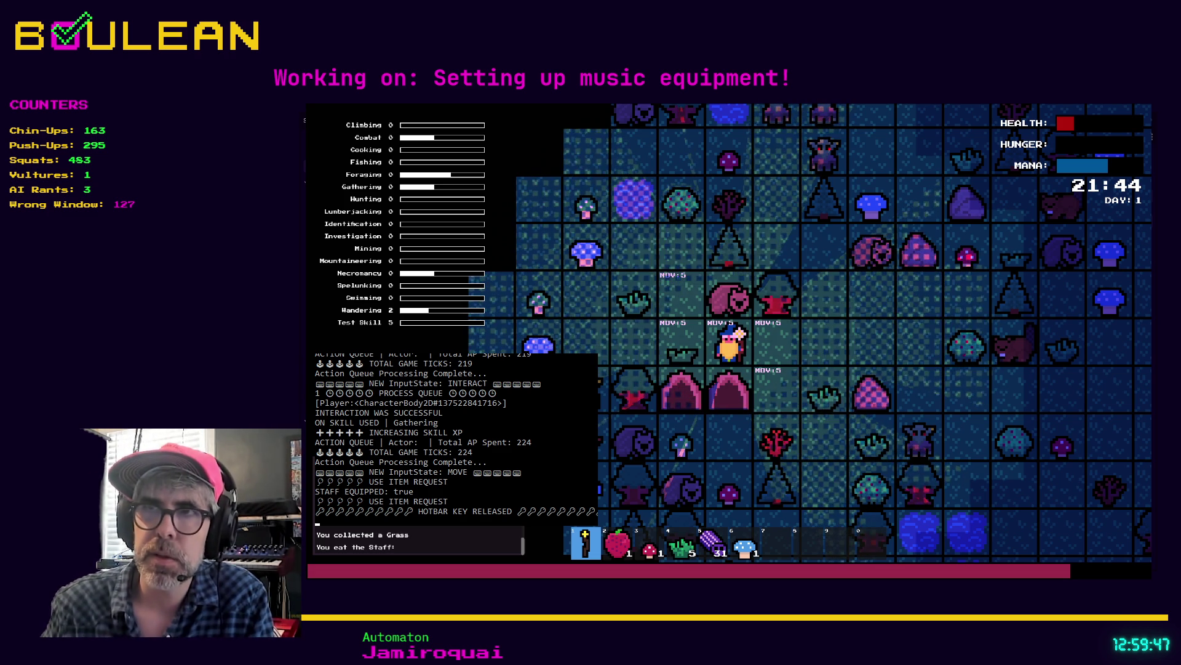
- Move left and harvest the grass tuft until GAME OVER, then stop the game with F8
{"action": "key", "text": "Left"}
{"action": "key", "text": "Left"}
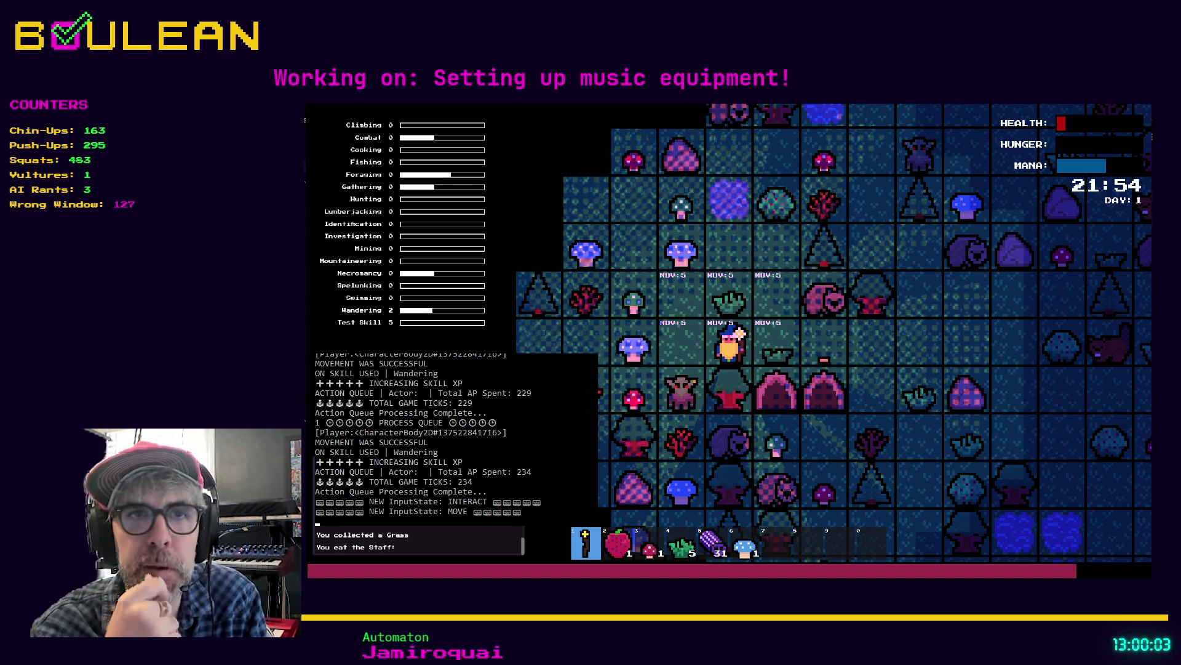
{"action": "key", "text": "shift+Up"}
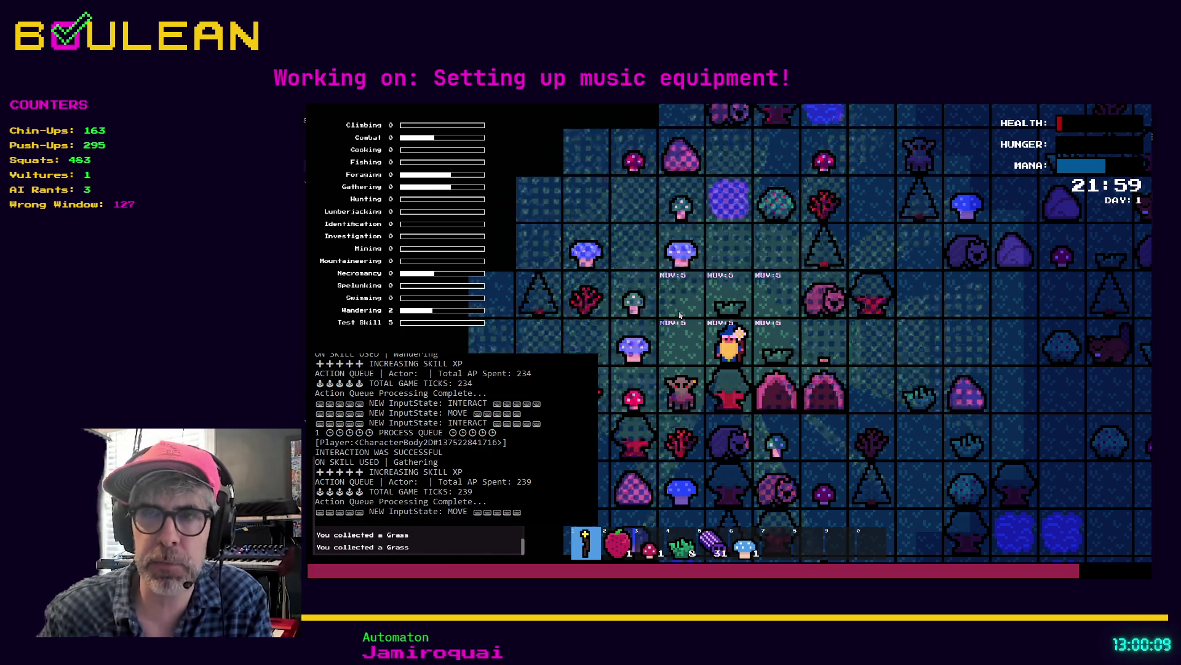
{"action": "key", "text": "Left"}
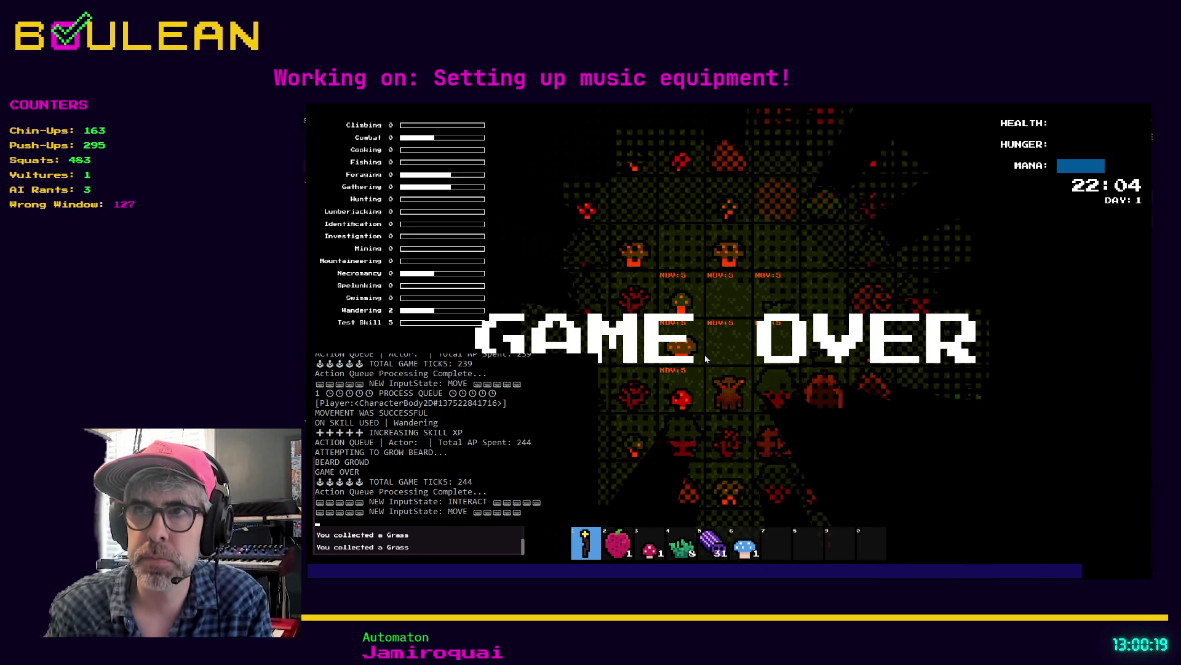
{"action": "key", "text": "F8"}
{"action": "left_click", "coordinate": [757, 335]}
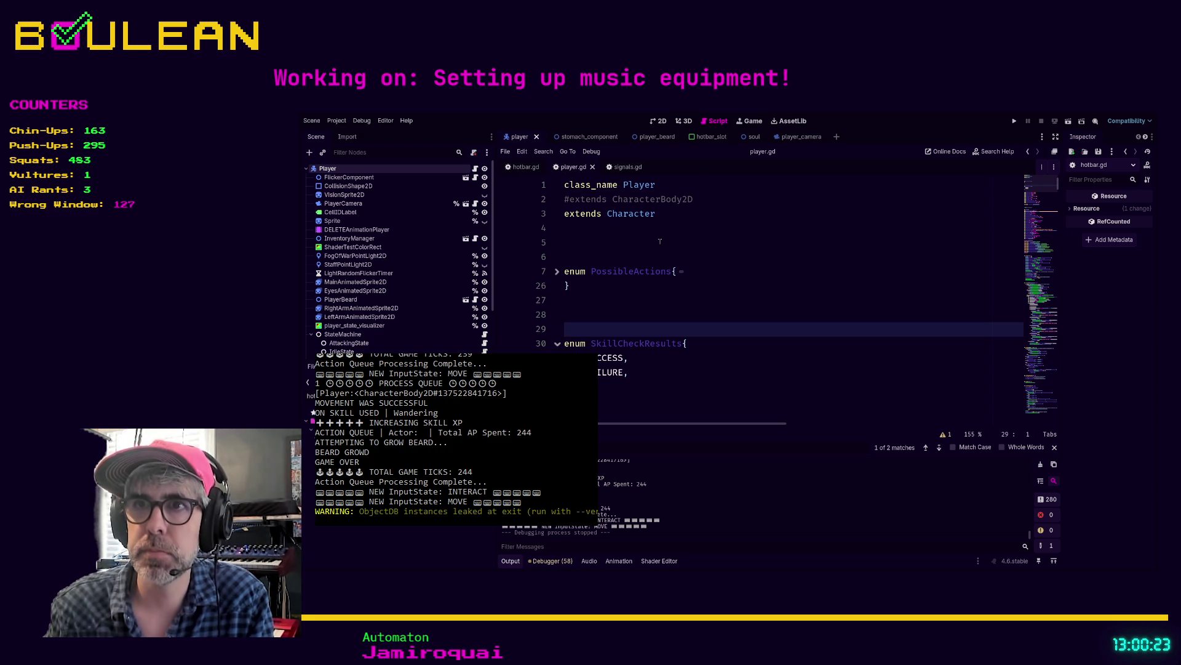
- Search the whole project for print calls and scroll through the results
{"action": "left_click", "coordinate": [708, 303]}
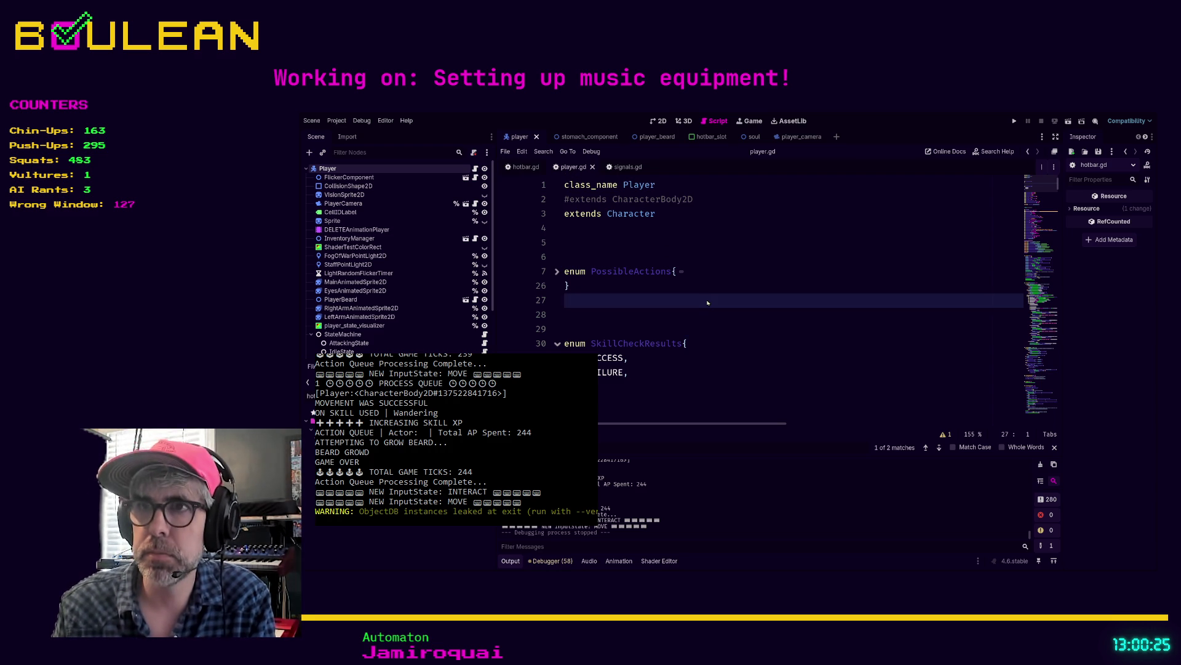
{"action": "key", "text": "ctrl+shift+f"}
{"action": "scroll", "coordinate": [701, 288], "scroll_direction": "down", "scroll_amount": 10}
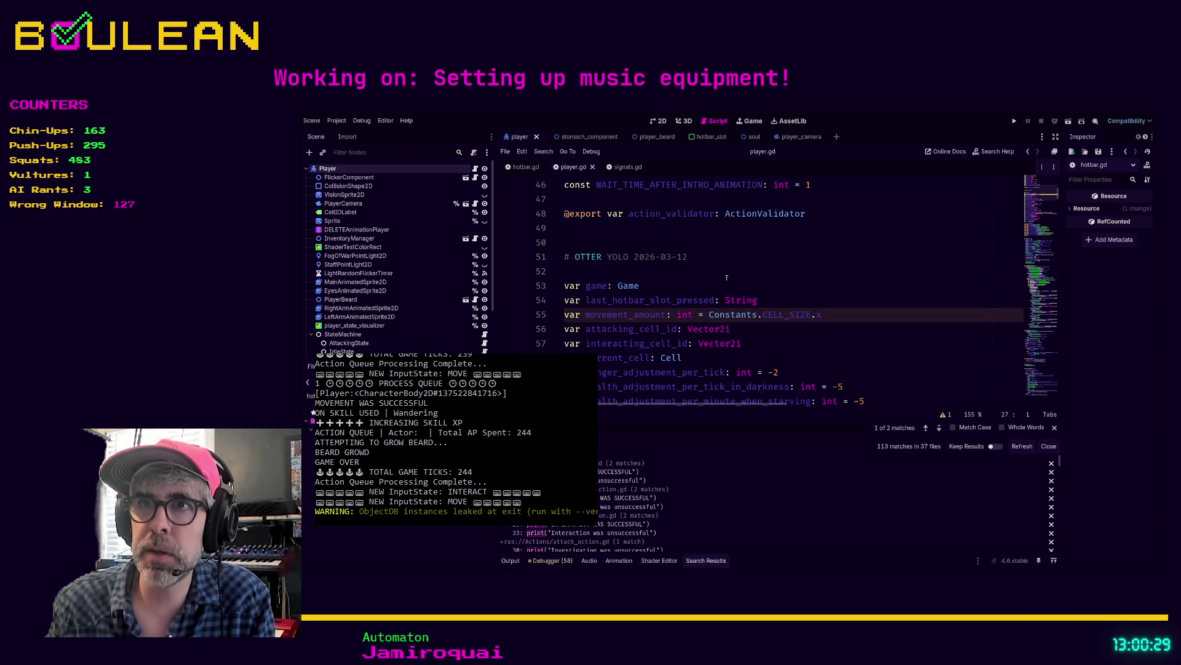
{"action": "scroll", "coordinate": [726, 277], "scroll_direction": "down", "scroll_amount": 1}
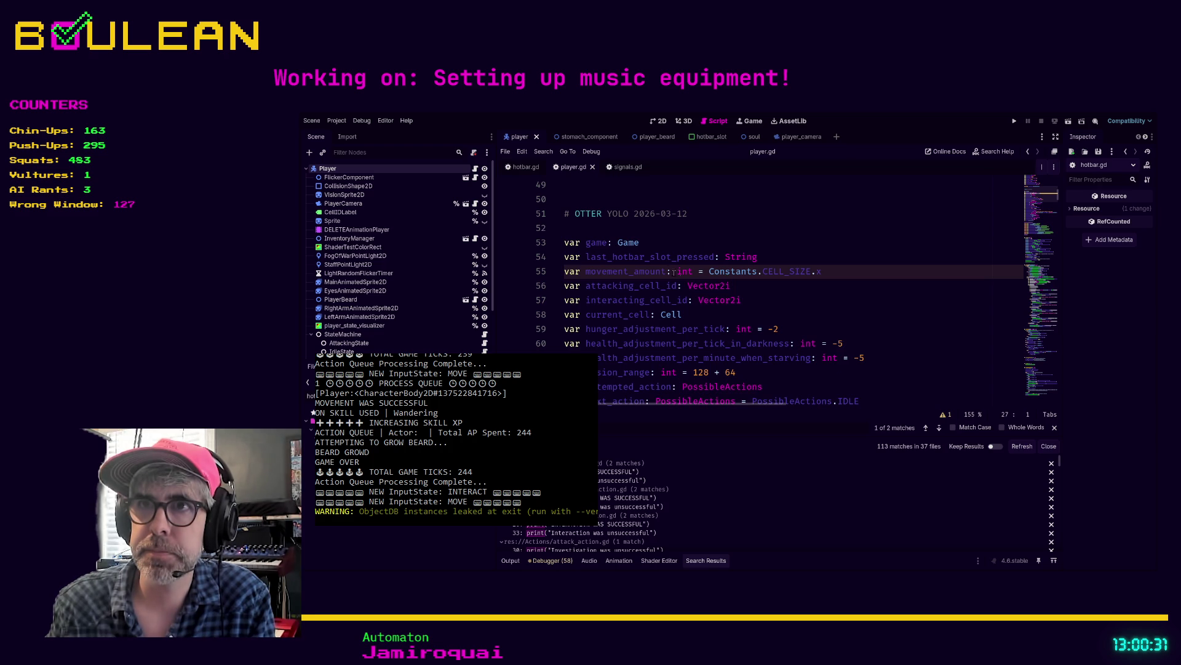
- Declare var debug_mode: bool = false on line 53 of player.gd
{"action": "left_click", "coordinate": [566, 242]}
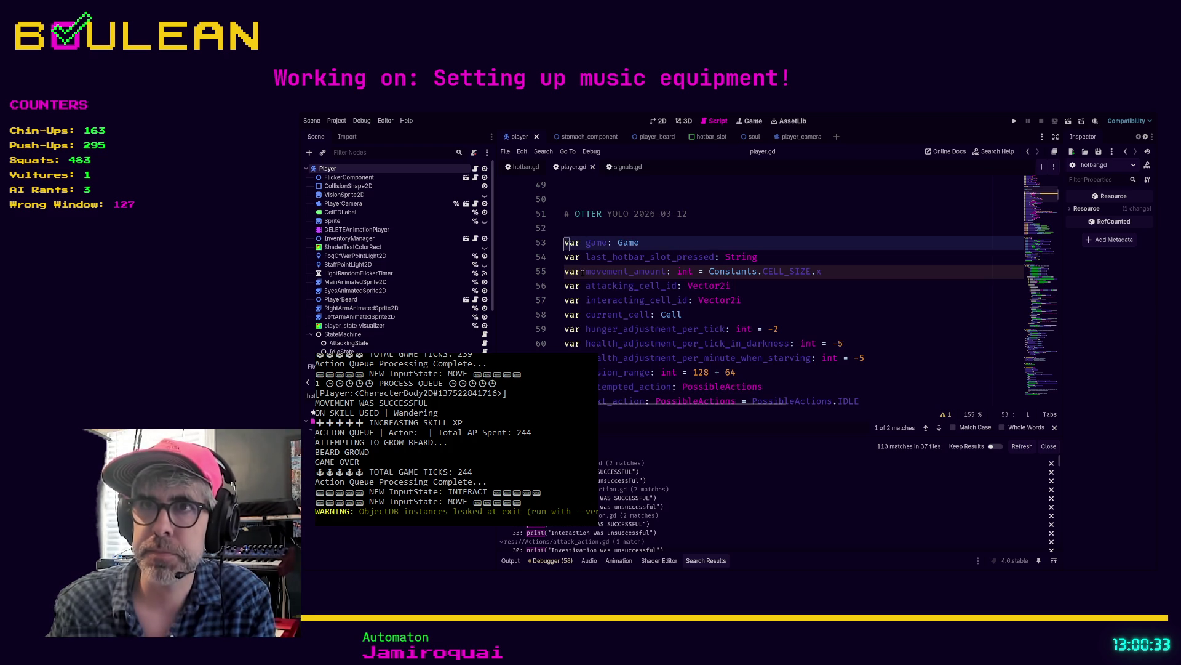
{"action": "key", "text": "Up"}
{"action": "type", "text": "var debug:"}
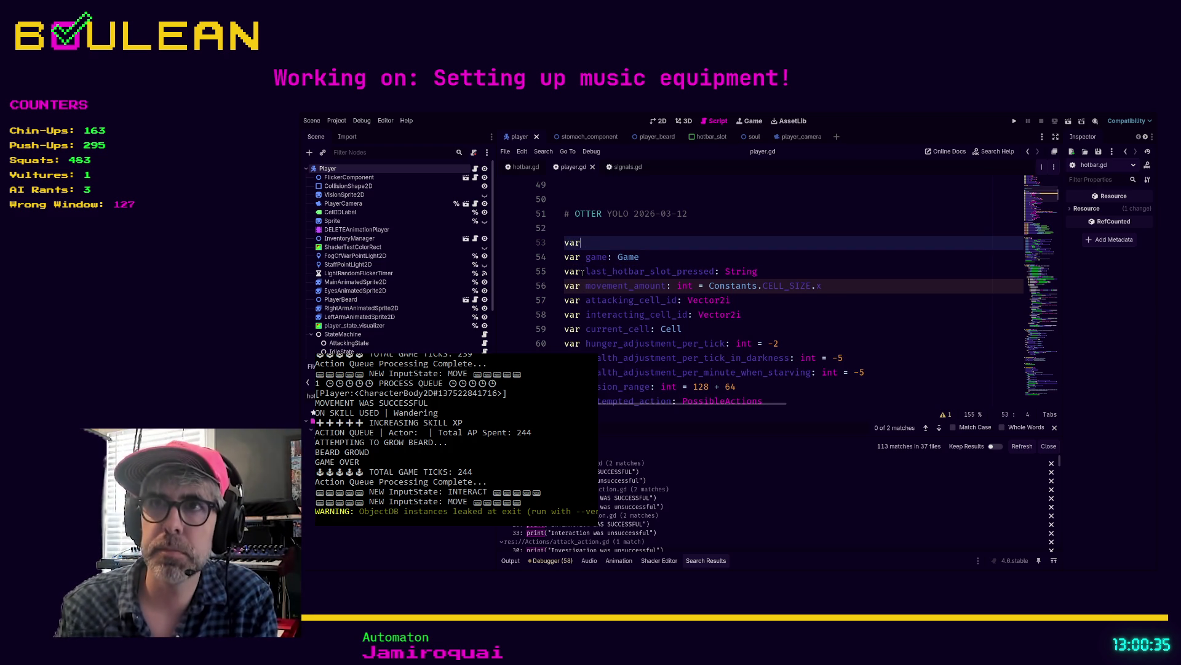
{"action": "key", "text": "Escape"}
{"action": "type", "text": "_mo"}
{"action": "key", "text": "BackSpace"}
{"action": "type", "text": "boulea"}
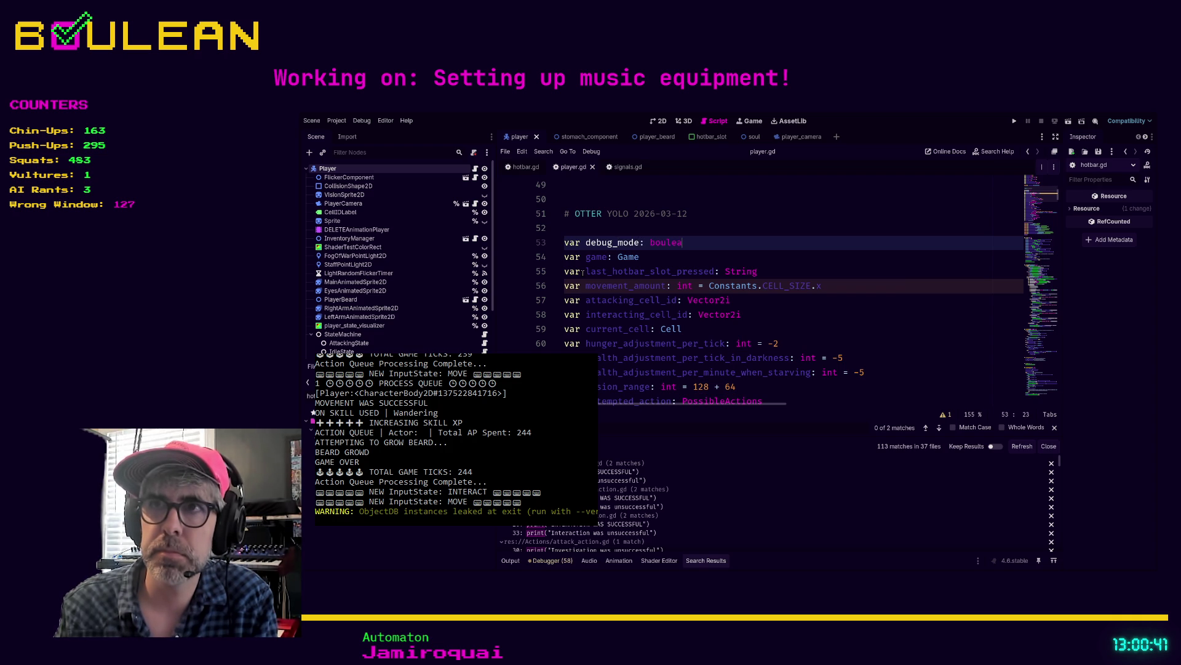
{"action": "key", "text": "BackSpace"}
{"action": "key", "text": "BackSpace"}
{"action": "key", "text": "BackSpace"}
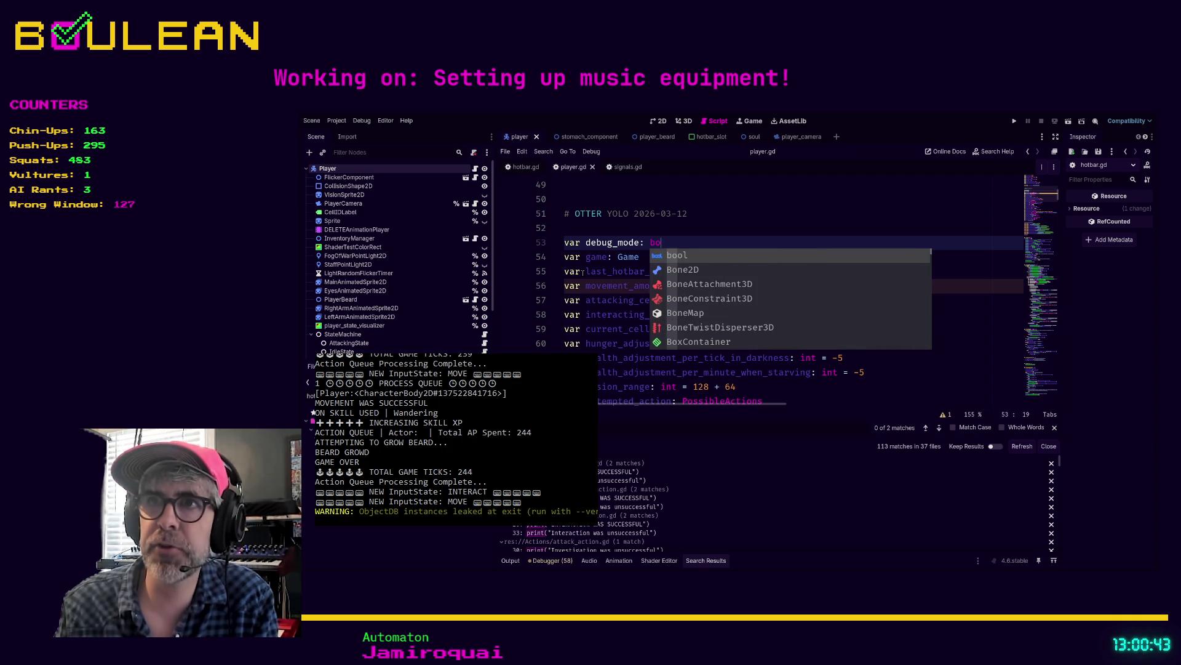
{"action": "key", "text": "Return"}
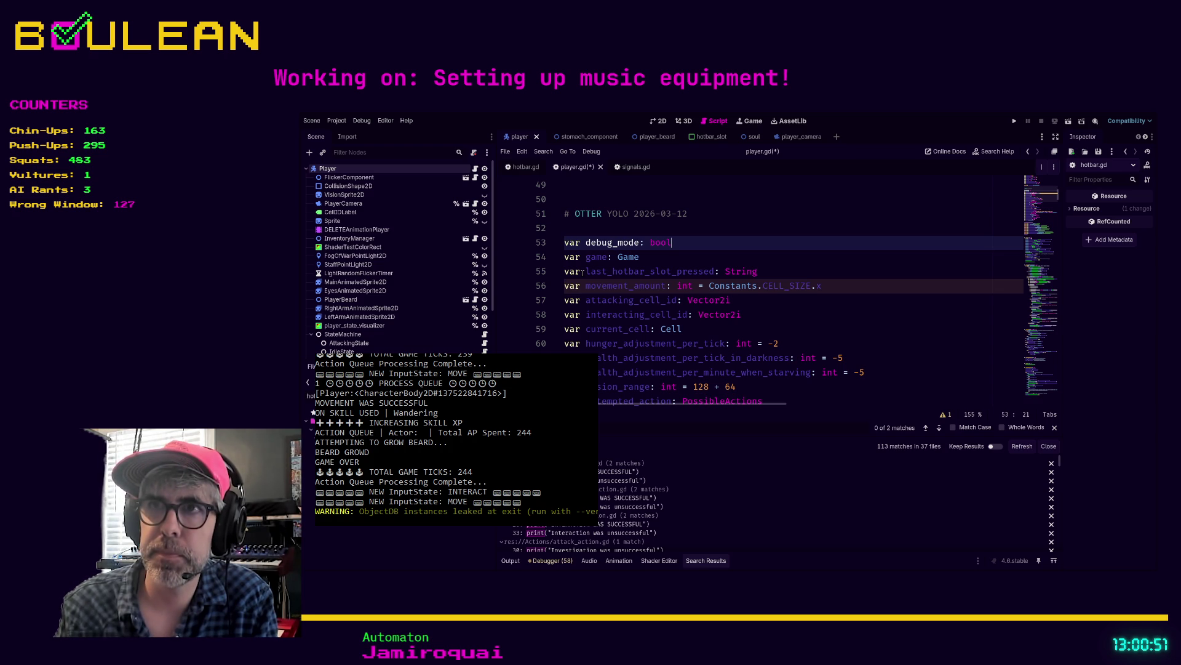
{"action": "type", "text": "= false"}
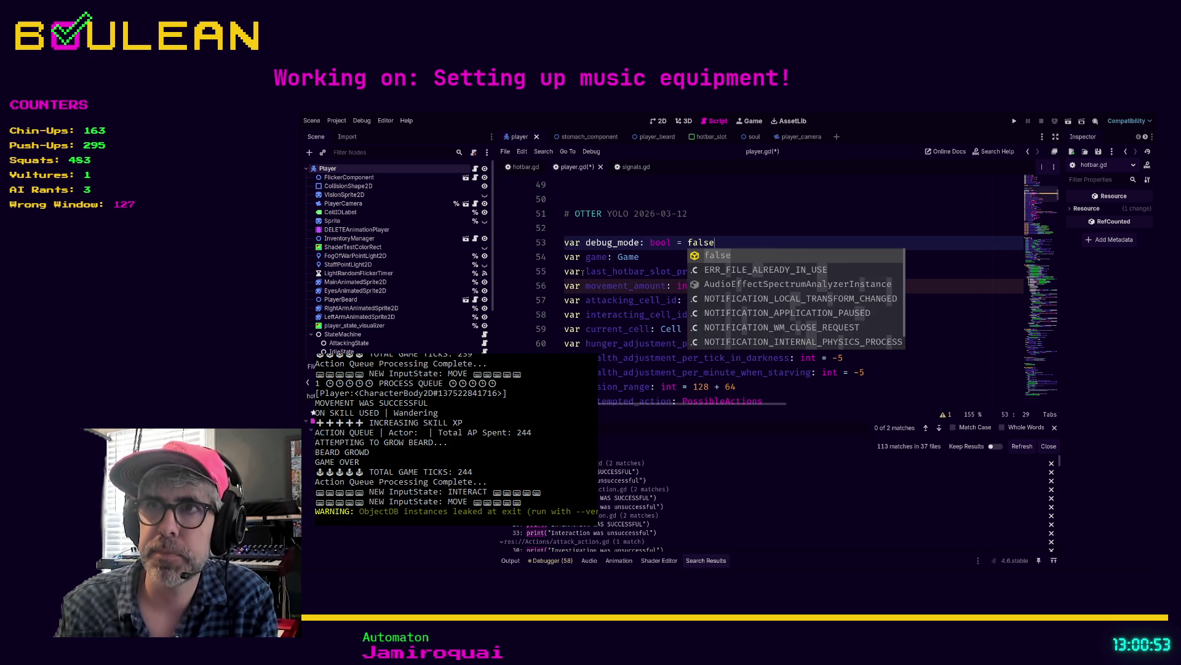
{"action": "key", "text": "Escape"}
- Save player.gd and search the script for 'print'
{"action": "key", "text": "ctrl+s"}
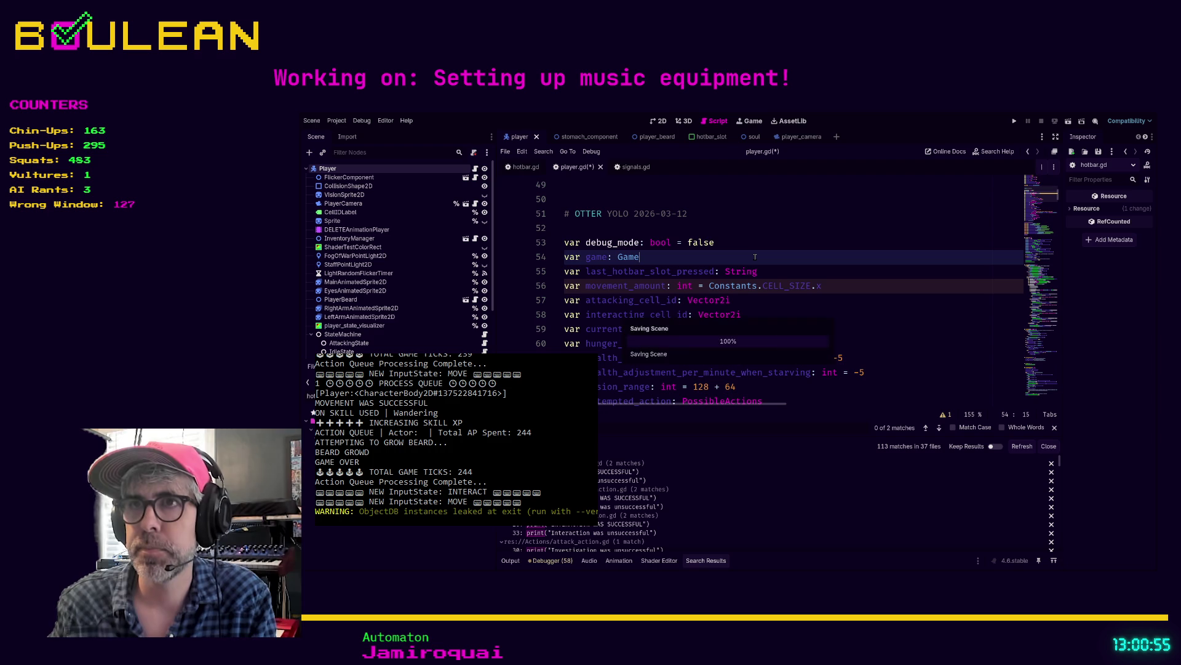
{"action": "key", "text": "ctrl+f"}
{"action": "type", "text": "print"}
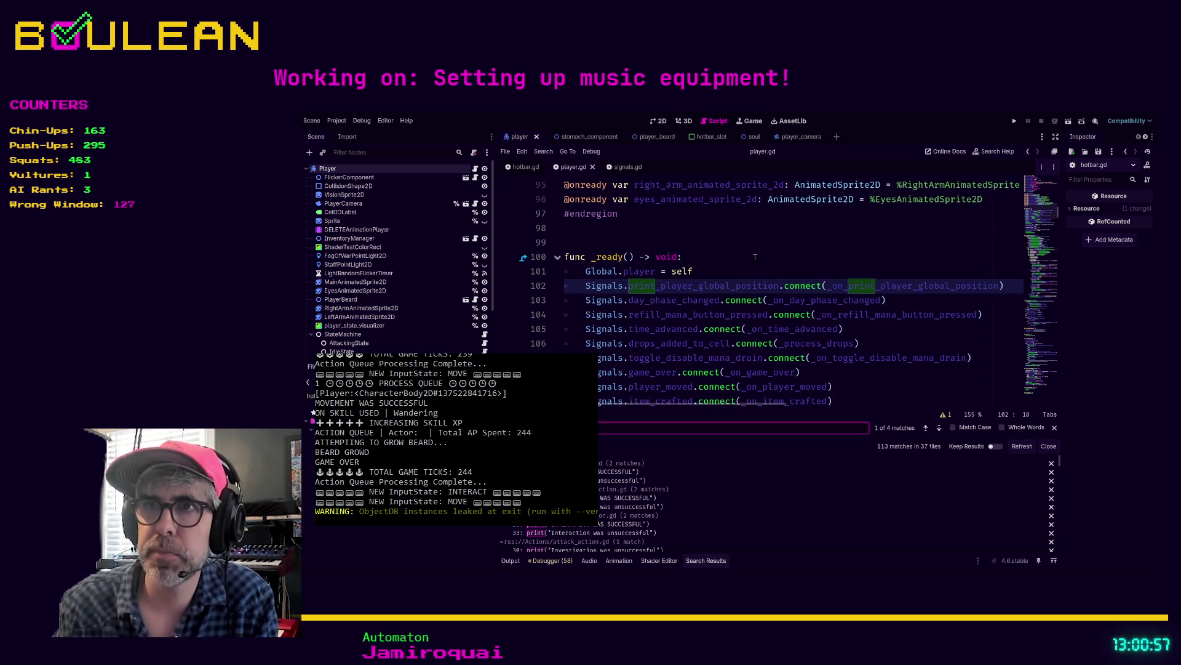
- Put the global-position print in _on_print_player_global_position under an if debug_mode: check
{"action": "key", "text": "Return"}
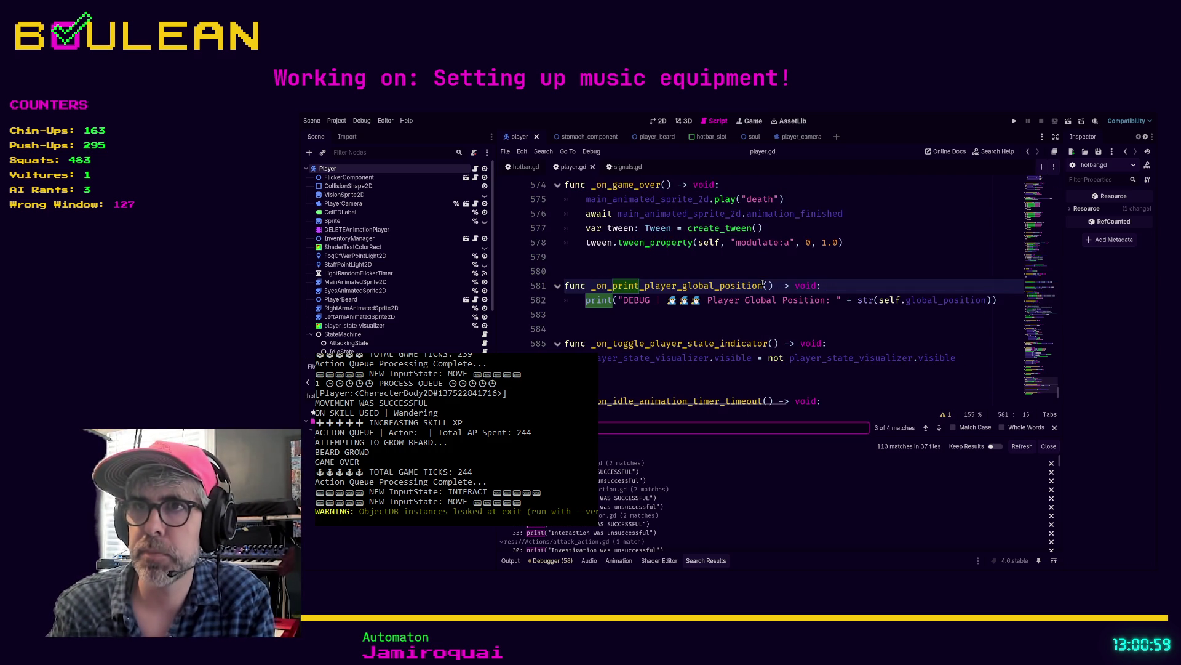
{"action": "left_click", "coordinate": [823, 286]}
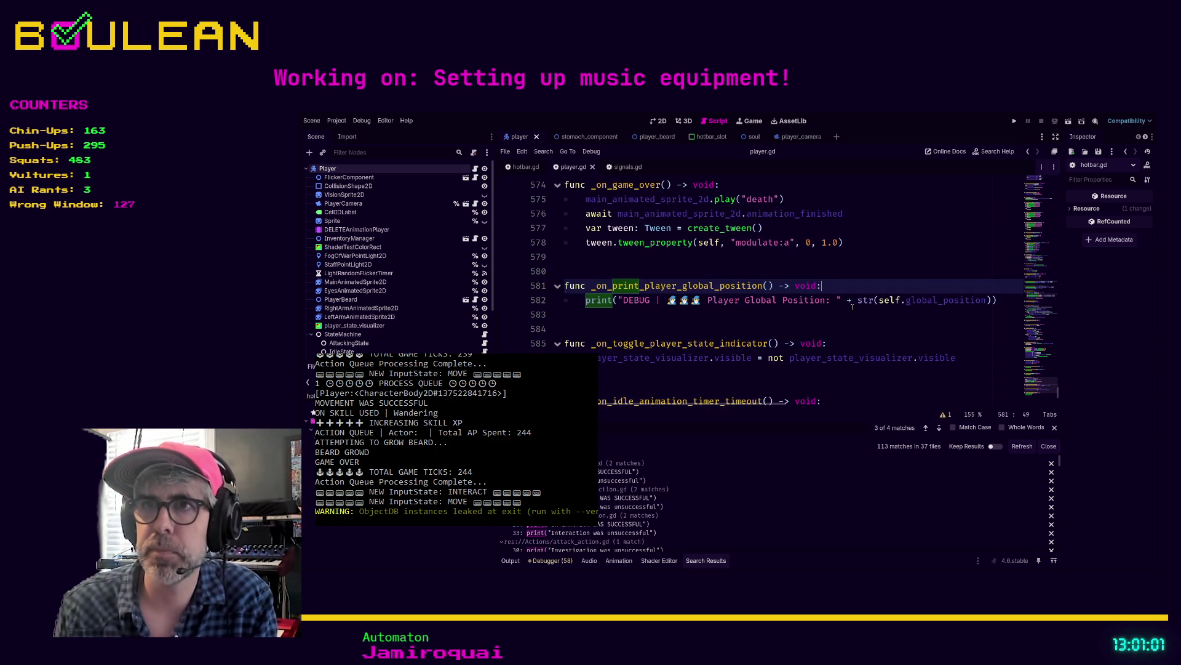
{"action": "key", "text": "Return"}
{"action": "type", "text": "if debug"}
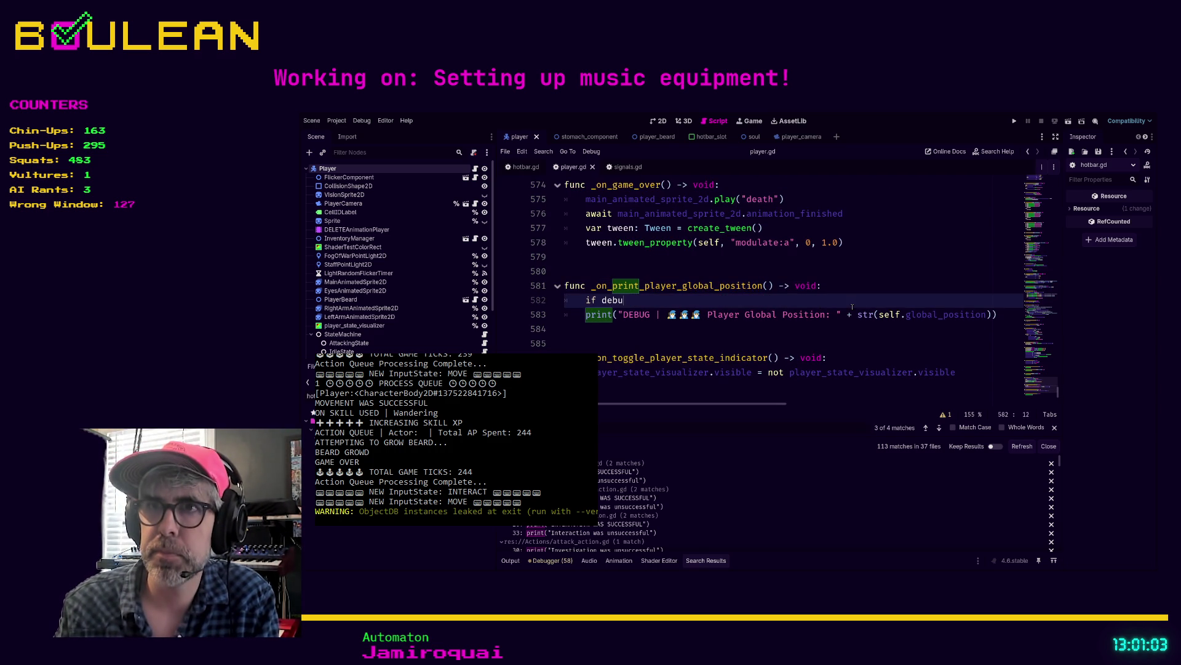
{"action": "key", "text": "Return"}
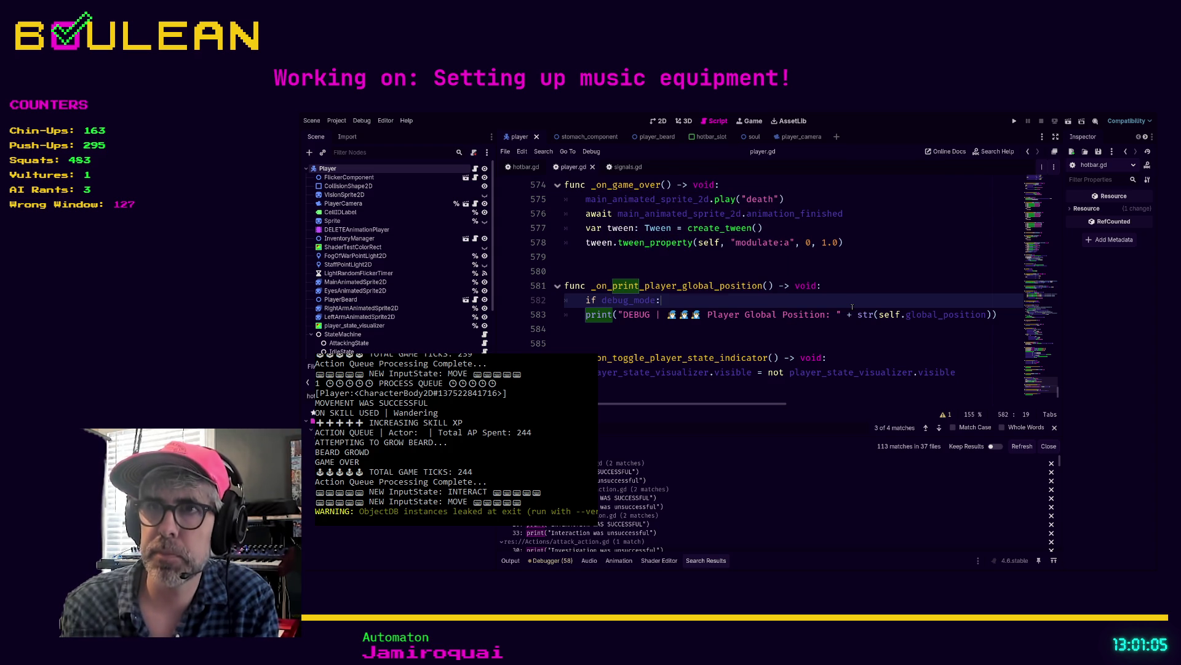
{"action": "type", "text": ":"}
{"action": "key", "text": "Down"}
{"action": "key", "text": "Tab"}
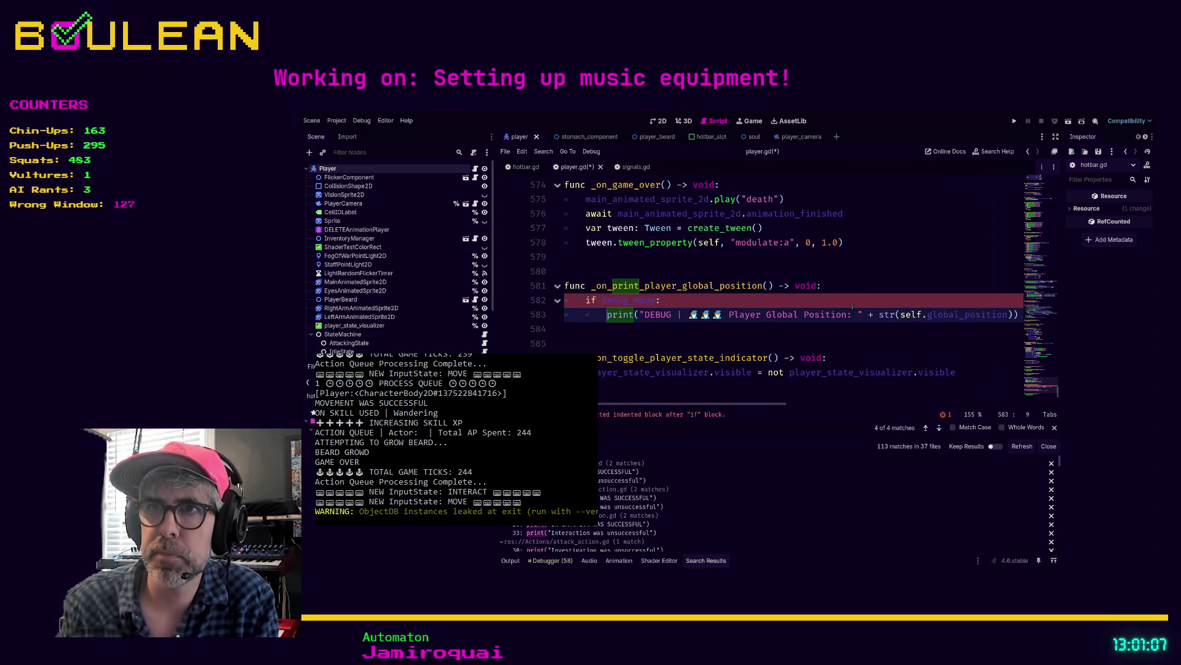
{"action": "left_click", "coordinate": [738, 333]}
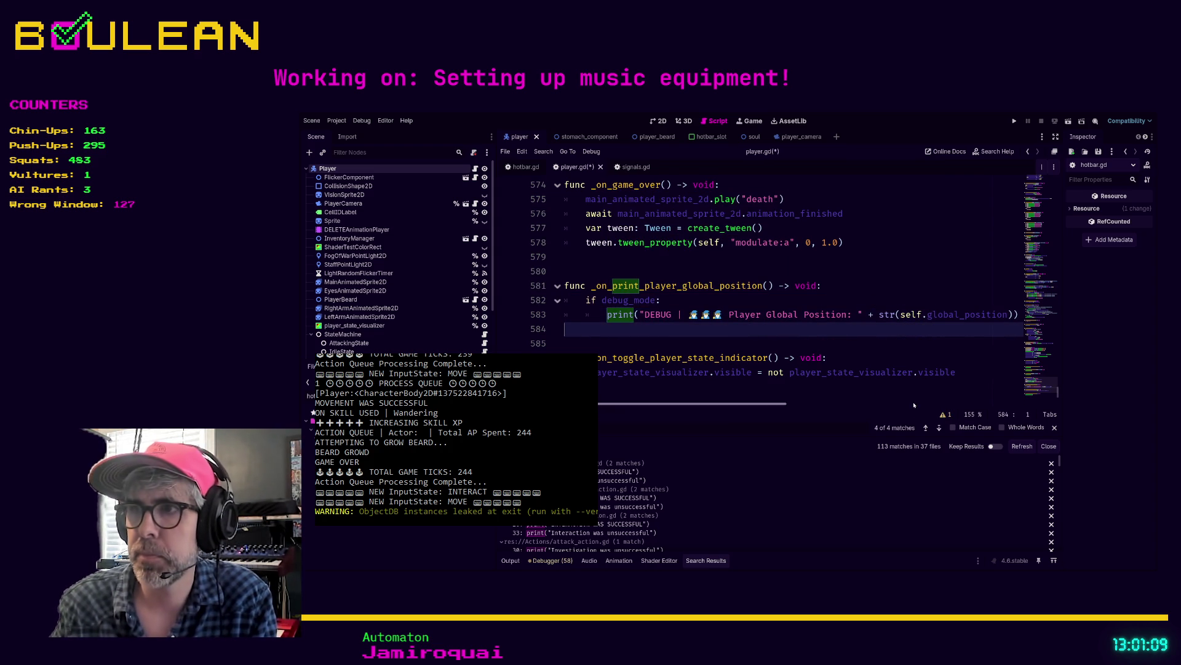
- Step through the other print matches, then go to the debug_mode declaration
{"action": "left_click", "coordinate": [940, 429]}
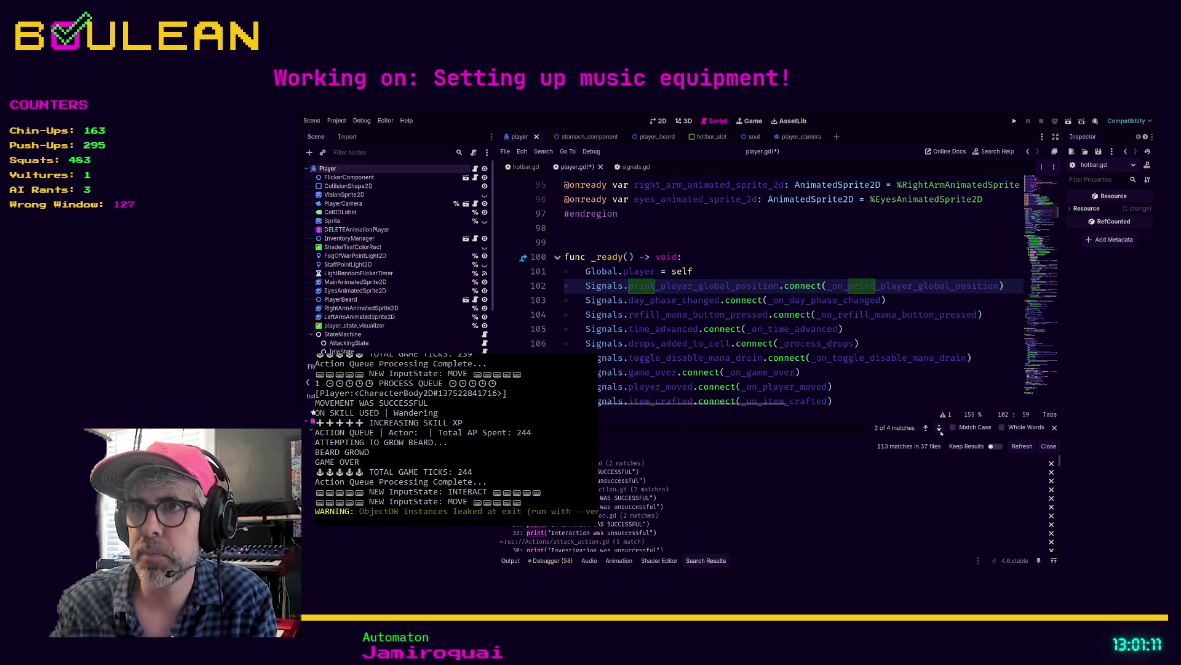
{"action": "left_click", "coordinate": [941, 432]}
{"action": "left_click", "coordinate": [940, 429]}
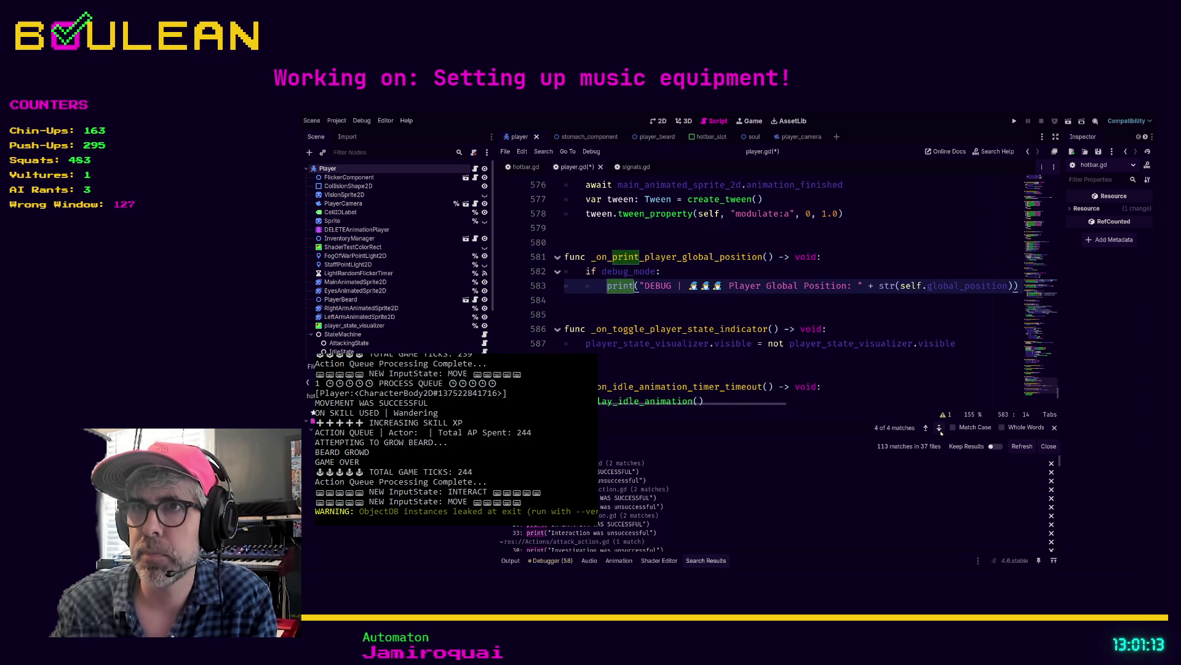
{"action": "left_click", "coordinate": [940, 429]}
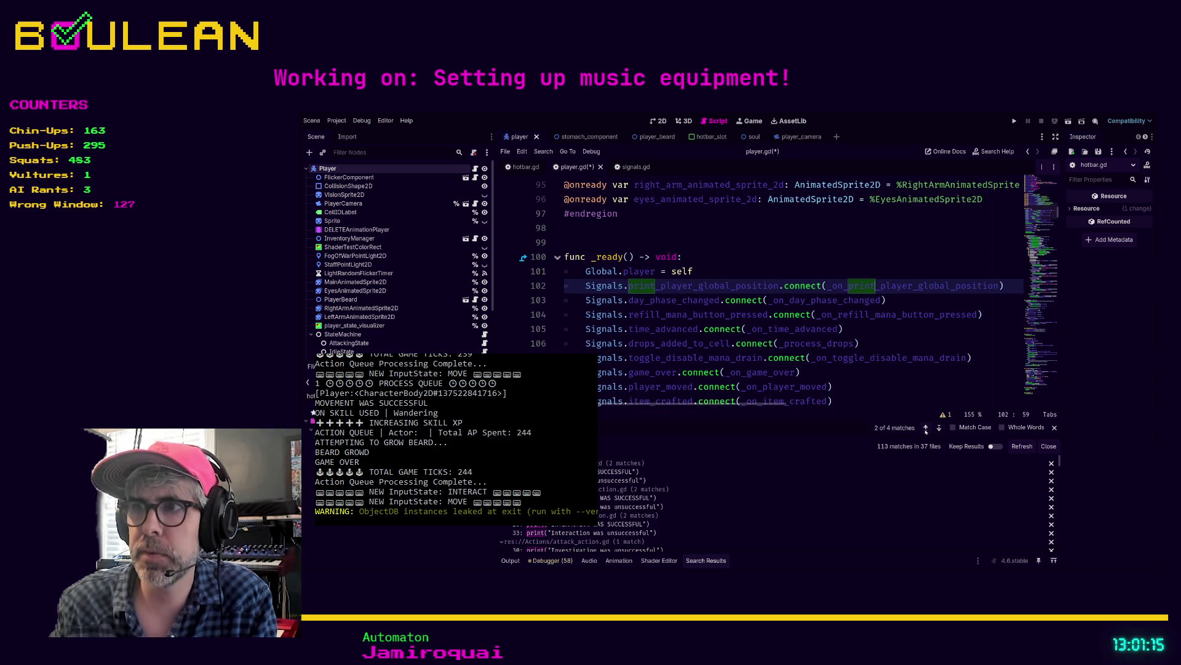
{"action": "left_click", "coordinate": [938, 428]}
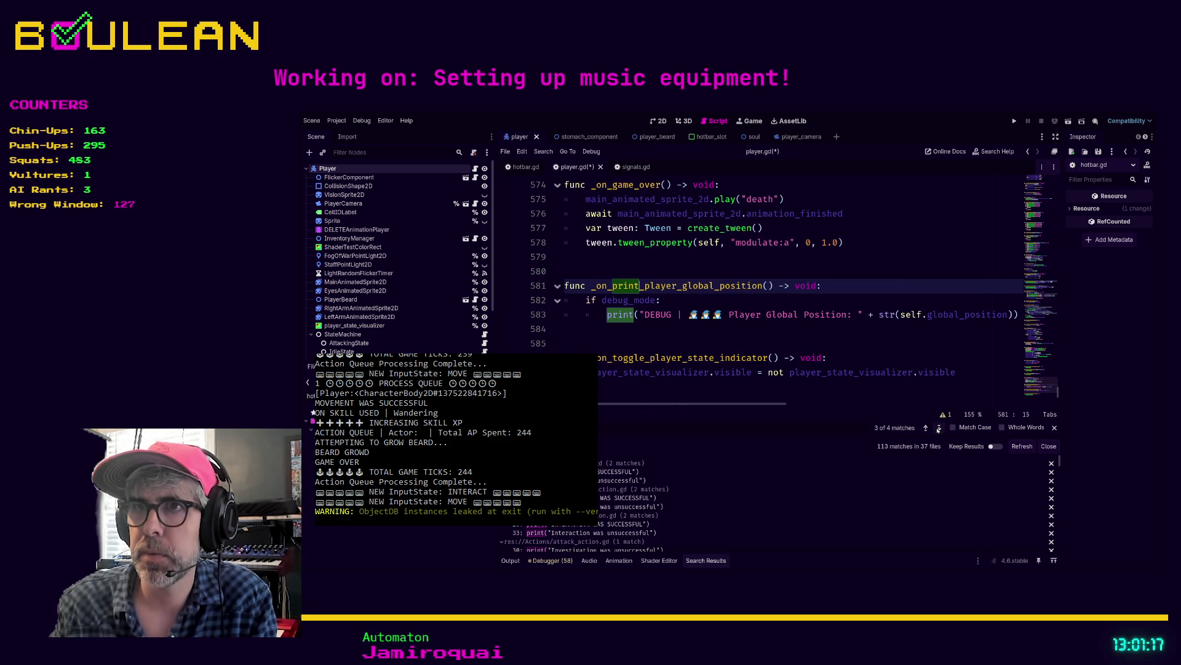
{"action": "left_click", "coordinate": [631, 300], "text": "ctrl"}
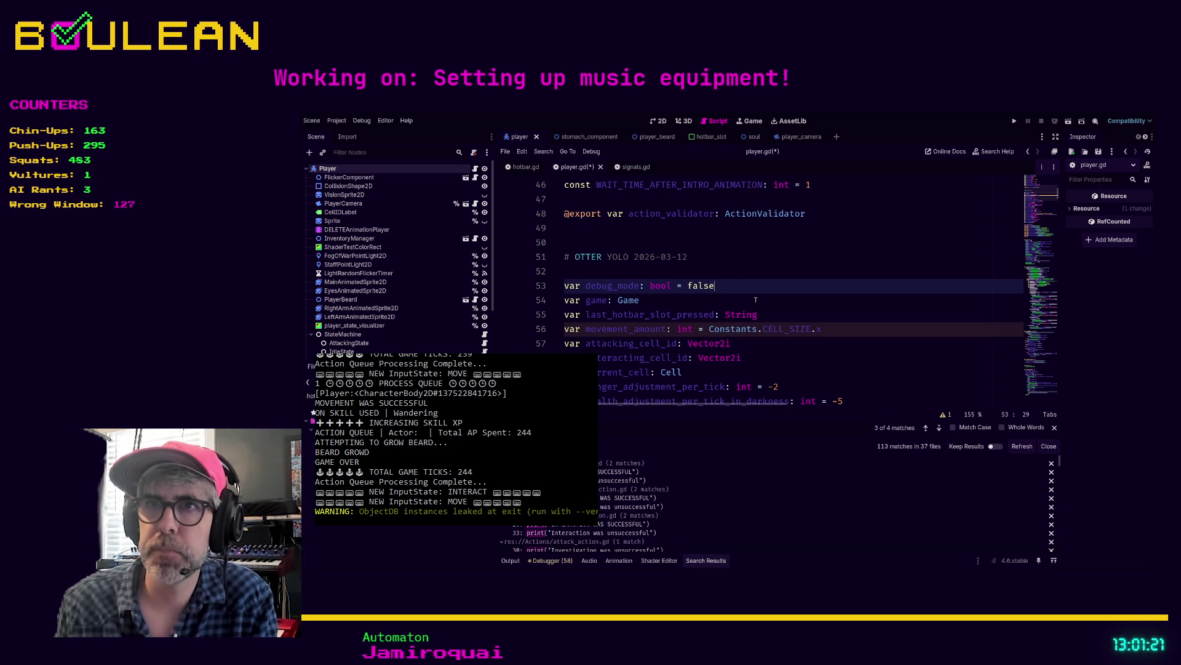
- Save player.gd and scroll up to bring action_manager.gd into view
{"action": "triple_click", "coordinate": [725, 282]}
{"action": "left_click", "coordinate": [735, 300]}
{"action": "key", "text": "ctrl+s"}
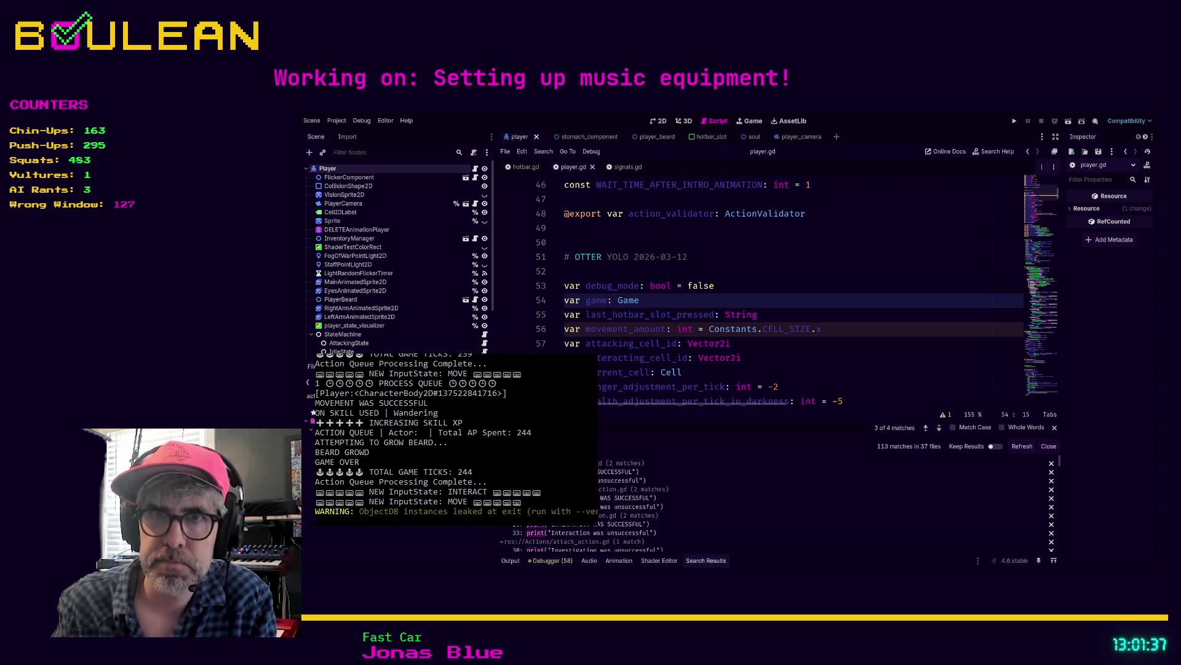
{"action": "scroll", "coordinate": [767, 314], "scroll_direction": "up", "scroll_amount": 15}
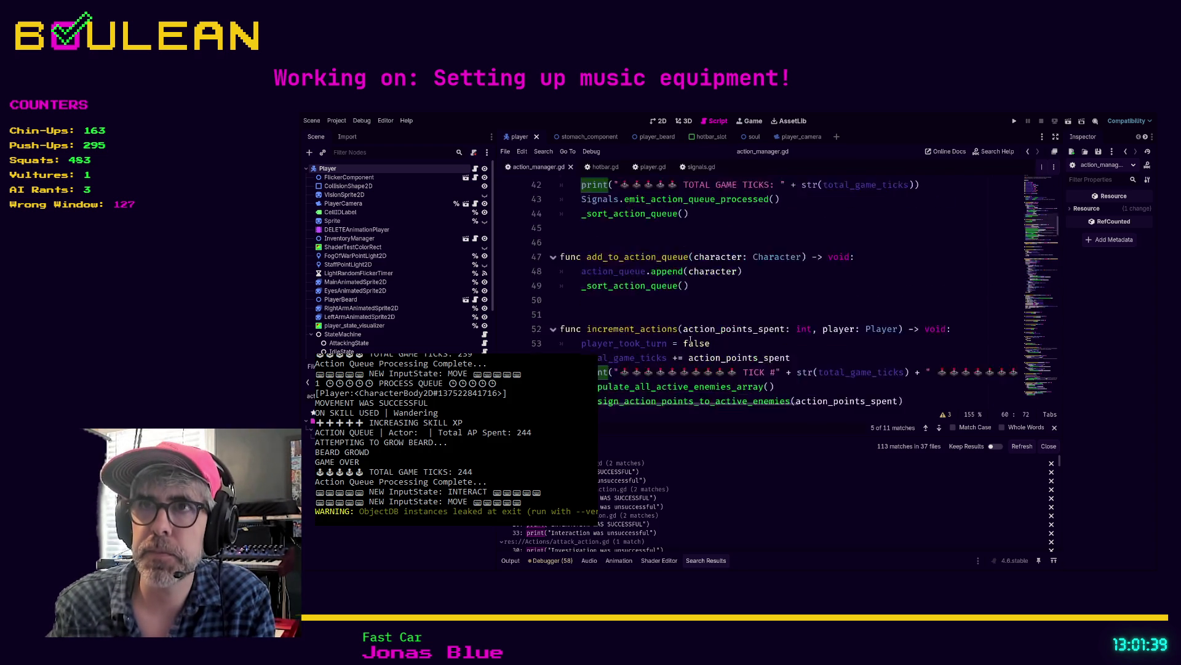
{"action": "scroll", "coordinate": [767, 315], "scroll_direction": "up", "scroll_amount": 3}
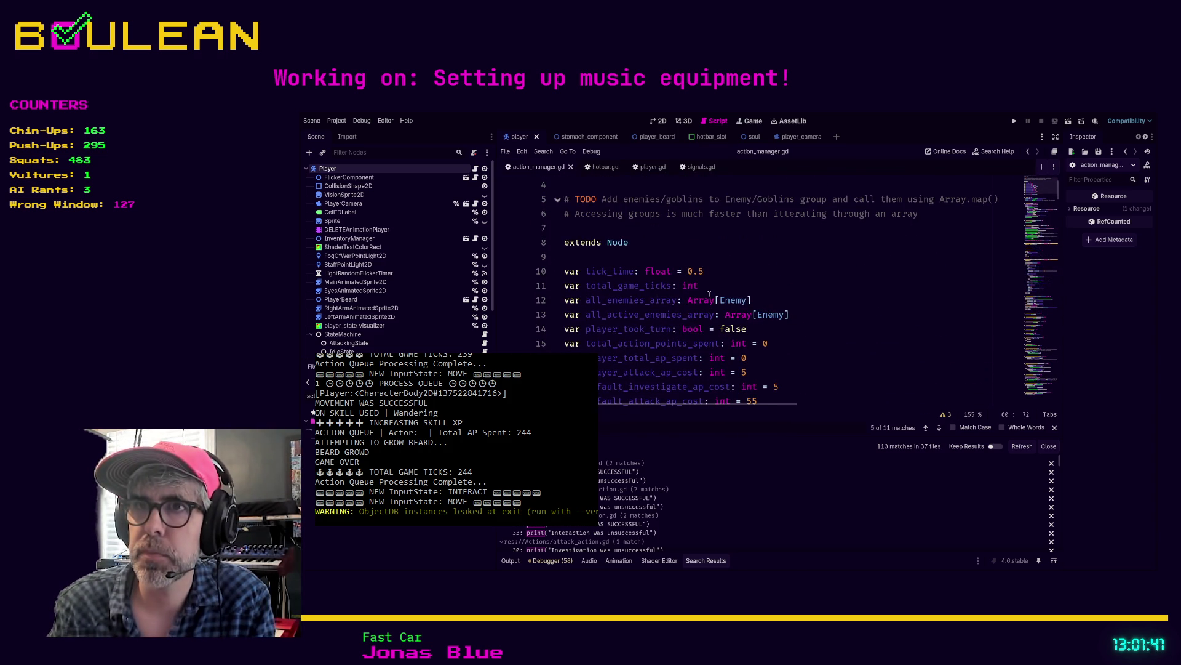
- Add var debug_mode: bool = false on line 9 of action_manager.gd
{"action": "left_click", "coordinate": [595, 262]}
{"action": "type", "text": "var debug_mode: bool = false"}
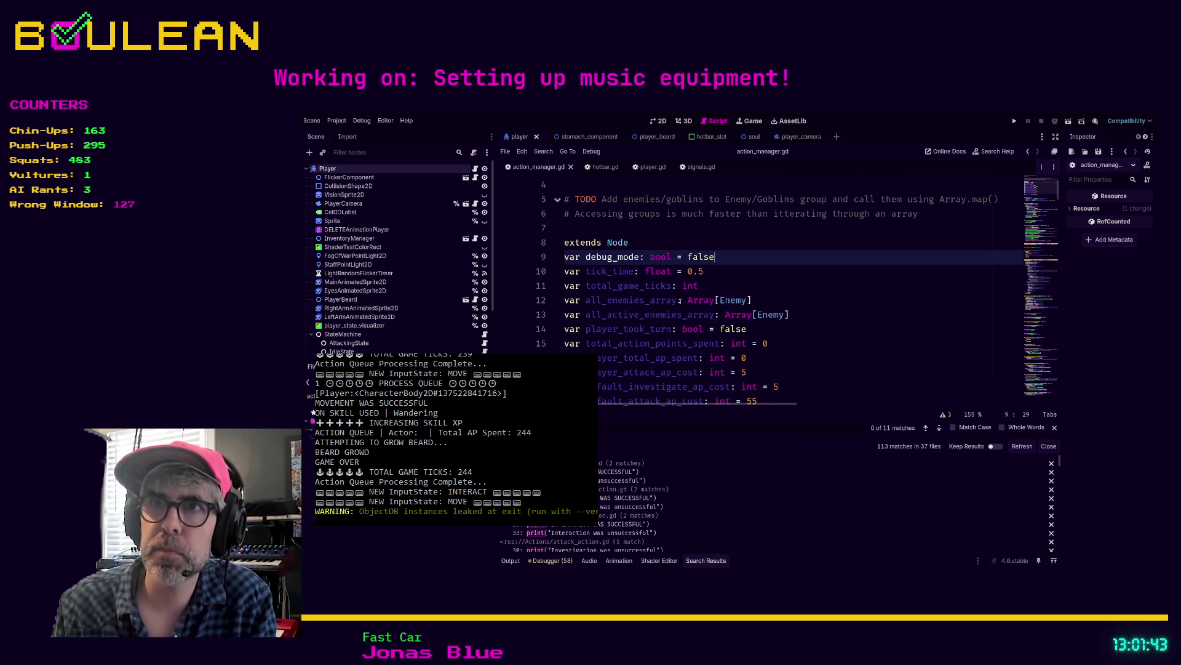
{"action": "key", "text": "Return"}
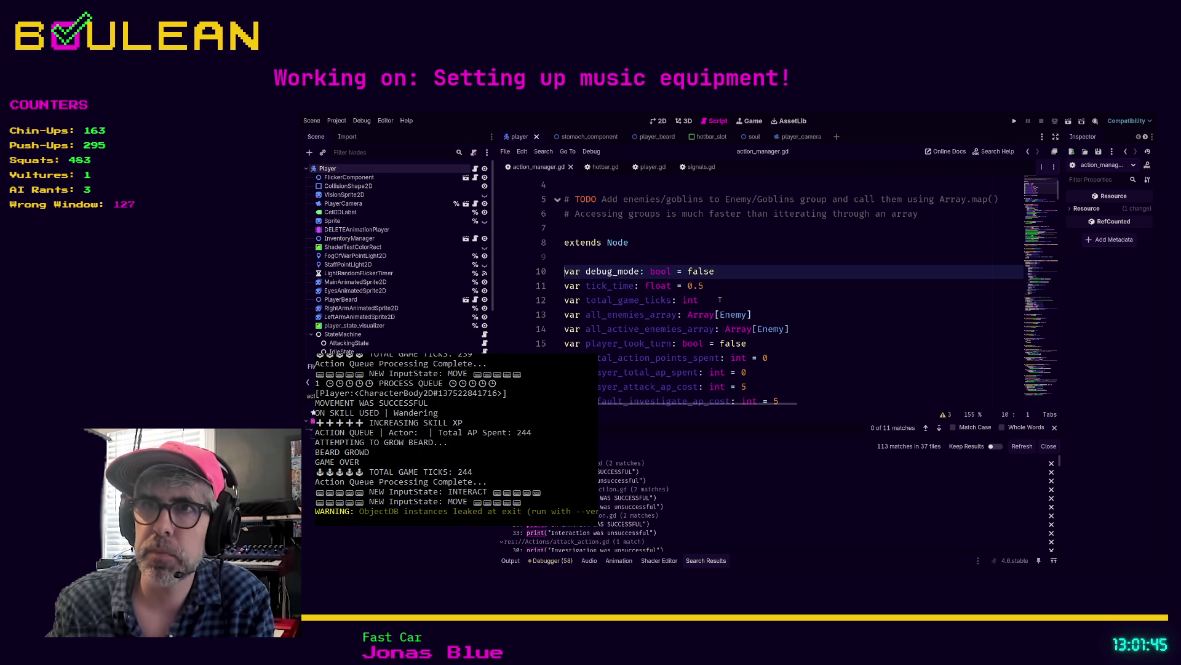
{"action": "left_click", "coordinate": [769, 296]}
- Wrap the two opening prints of process_queue in an if debug_mode check
{"action": "scroll", "coordinate": [769, 296], "scroll_direction": "down", "scroll_amount": 7}
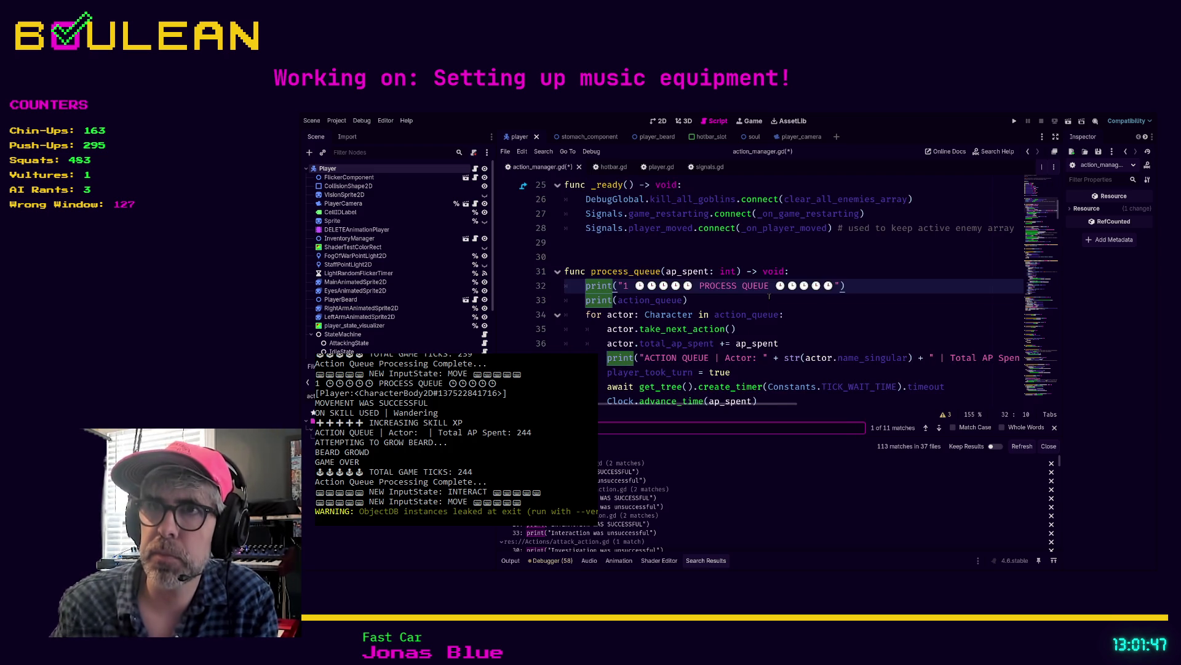
{"action": "left_click", "coordinate": [799, 272]}
{"action": "key", "text": "Return"}
{"action": "type", "text": "if debu"}
{"action": "key", "text": "Return"}
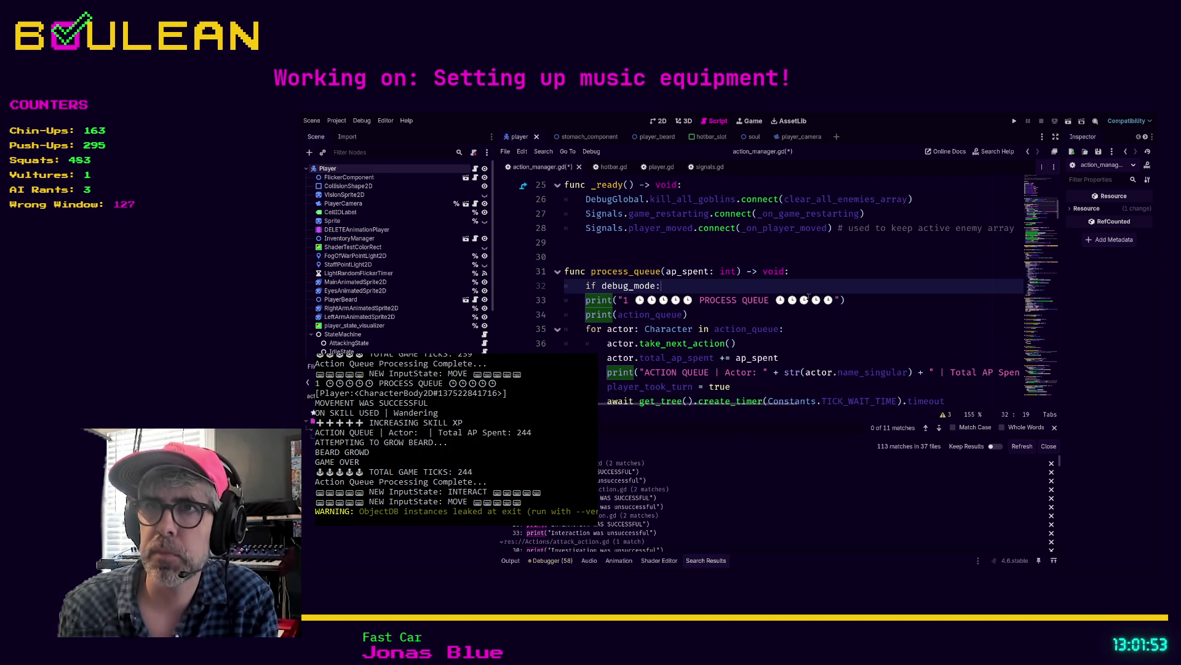
{"action": "key", "text": "Down"}
{"action": "key", "text": "Home"}
{"action": "key", "text": "shift+Down"}
{"action": "key", "text": "Tab"}
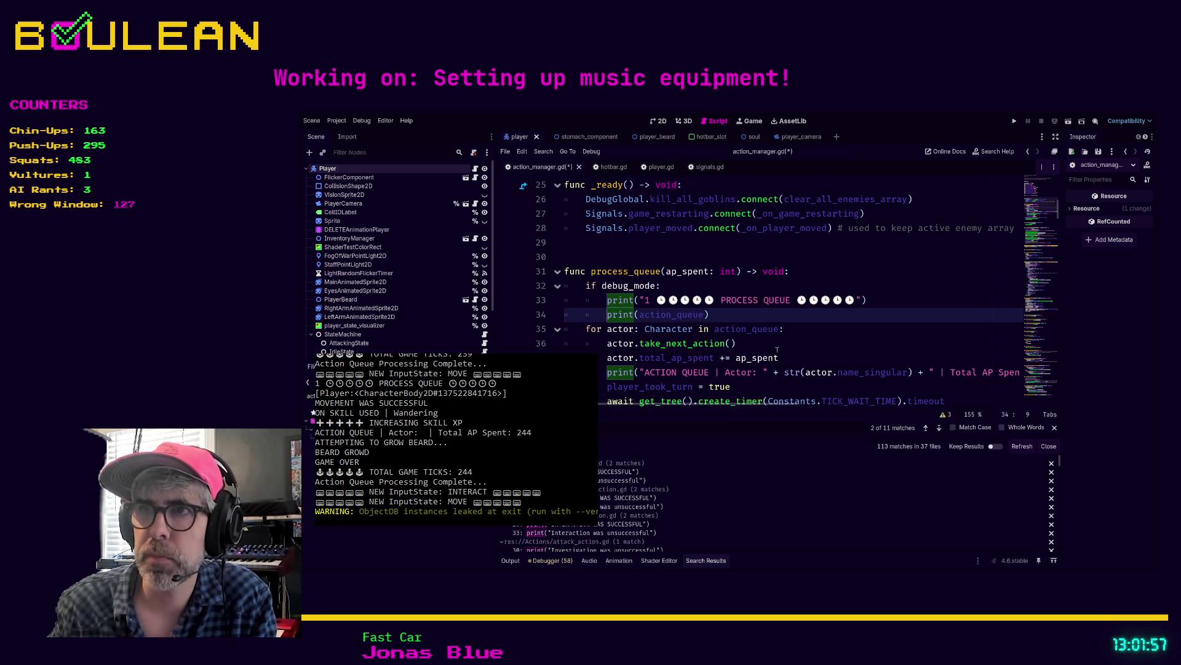
- Gate the ACTION QUEUE print under if debug_mode:
{"action": "left_click", "coordinate": [806, 358]}
{"action": "scroll", "coordinate": [826, 358], "scroll_direction": "down", "scroll_amount": 2}
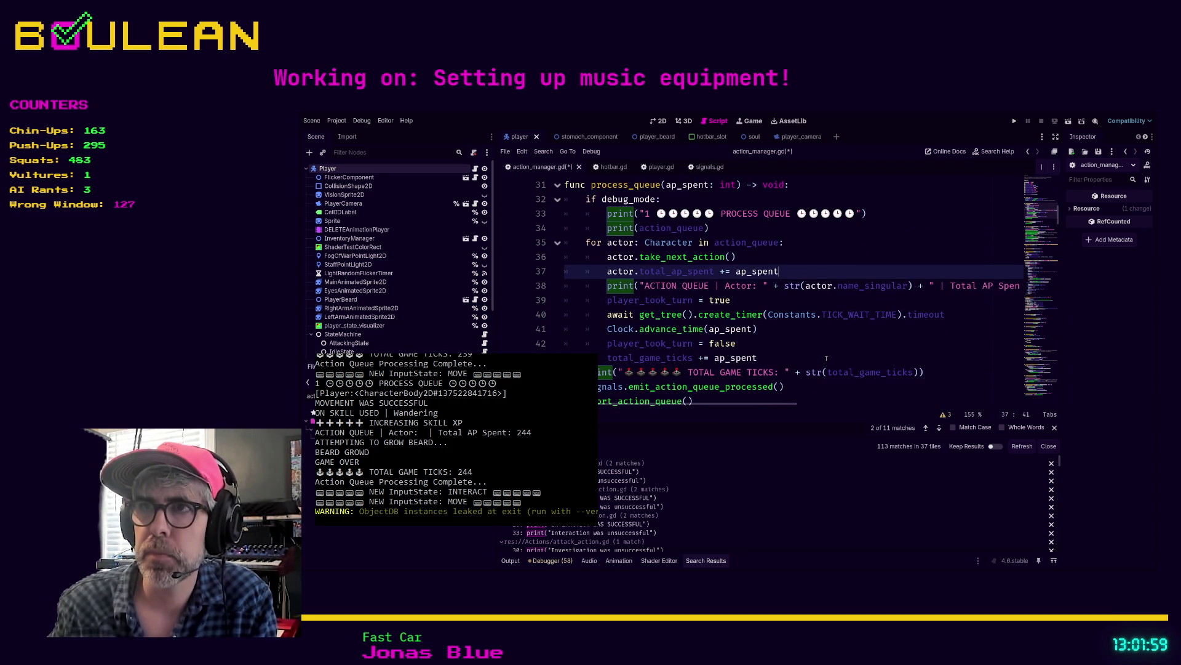
{"action": "key", "text": "Return"}
{"action": "type", "text": "if debug_mode:"}
{"action": "key", "text": "Down"}
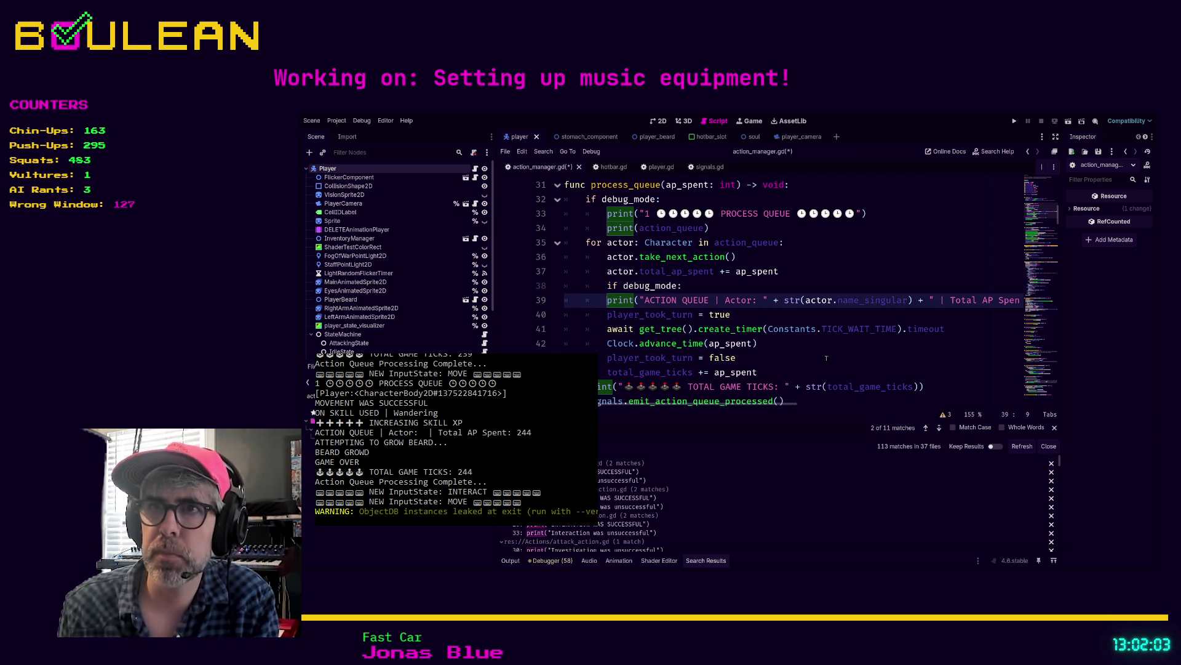
{"action": "key", "text": "Tab"}
- Gate the TOTAL GAME TICKS print under a debug_mode check
{"action": "scroll", "coordinate": [733, 358], "scroll_direction": "down", "scroll_amount": 1}
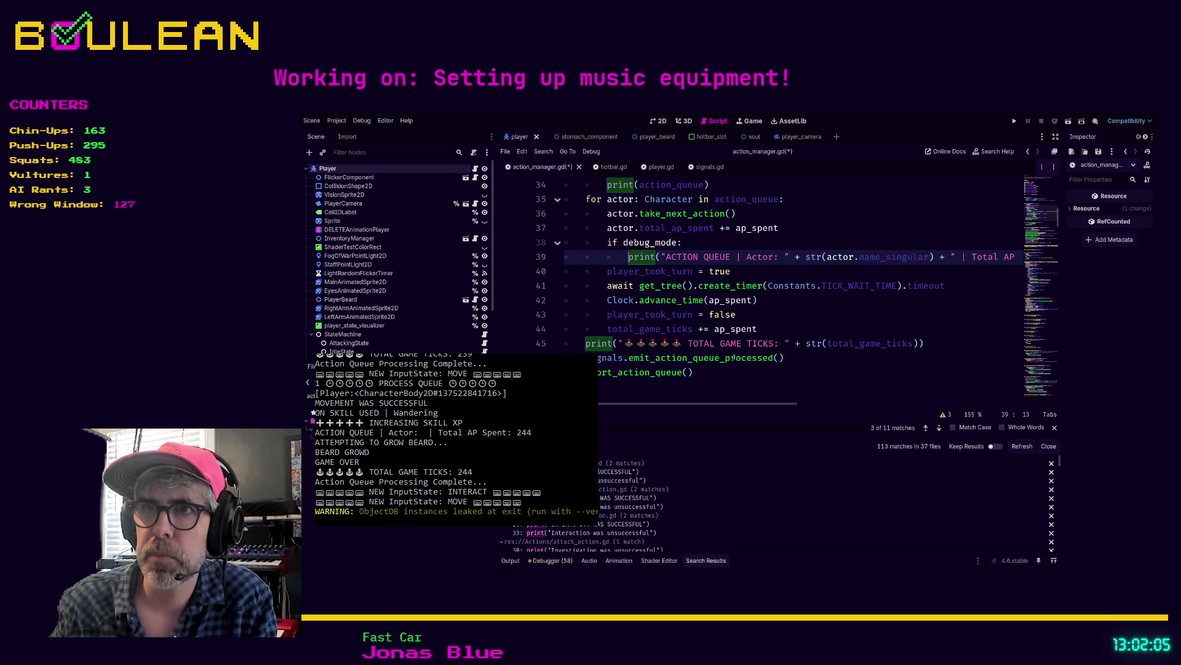
{"action": "left_click", "coordinate": [585, 343]}
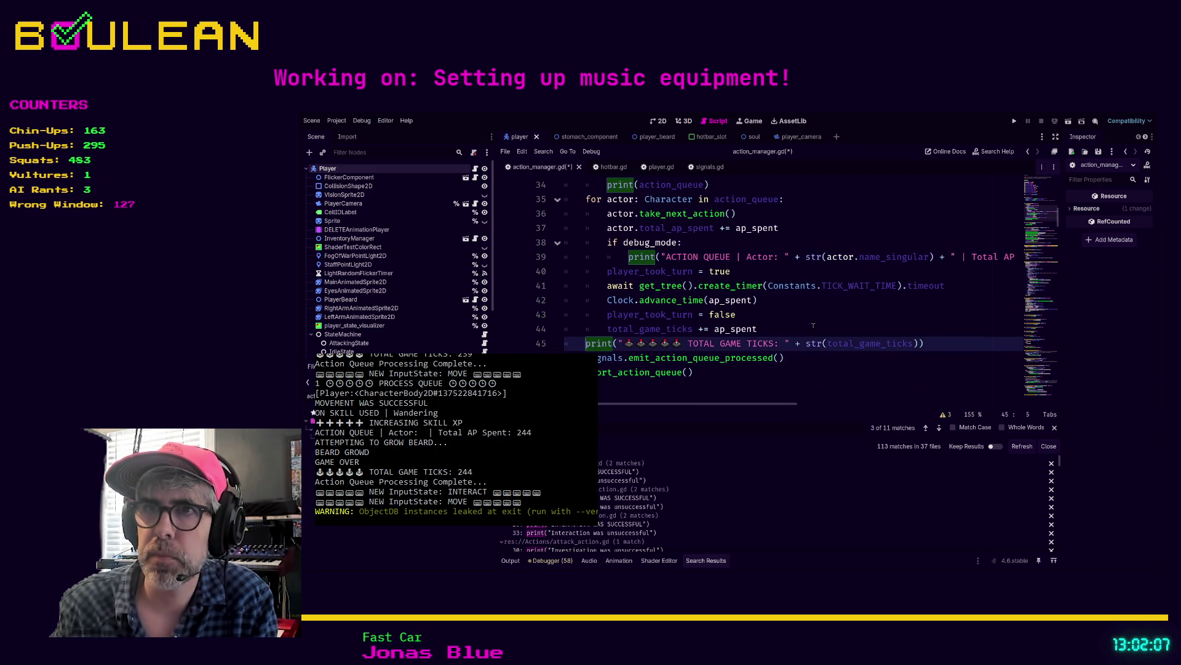
{"action": "key", "text": "Return"}
{"action": "key", "text": "Up"}
{"action": "type", "text": "ebug_mode"}
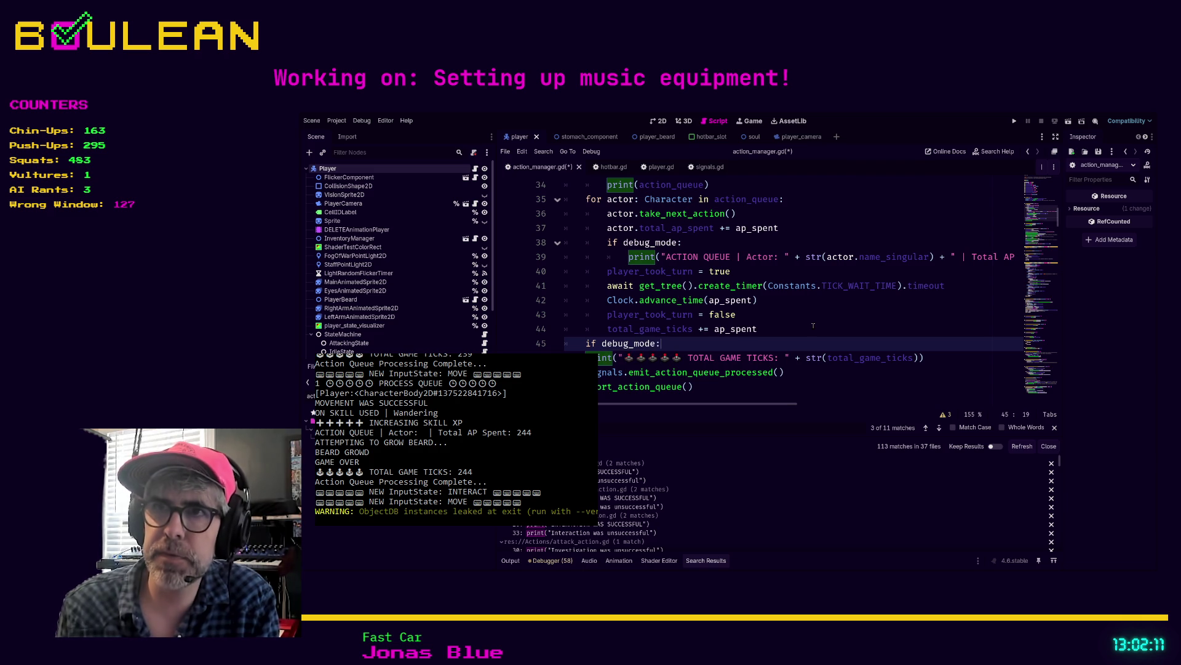
{"action": "key", "text": "Down"}
{"action": "key", "text": "Tab"}
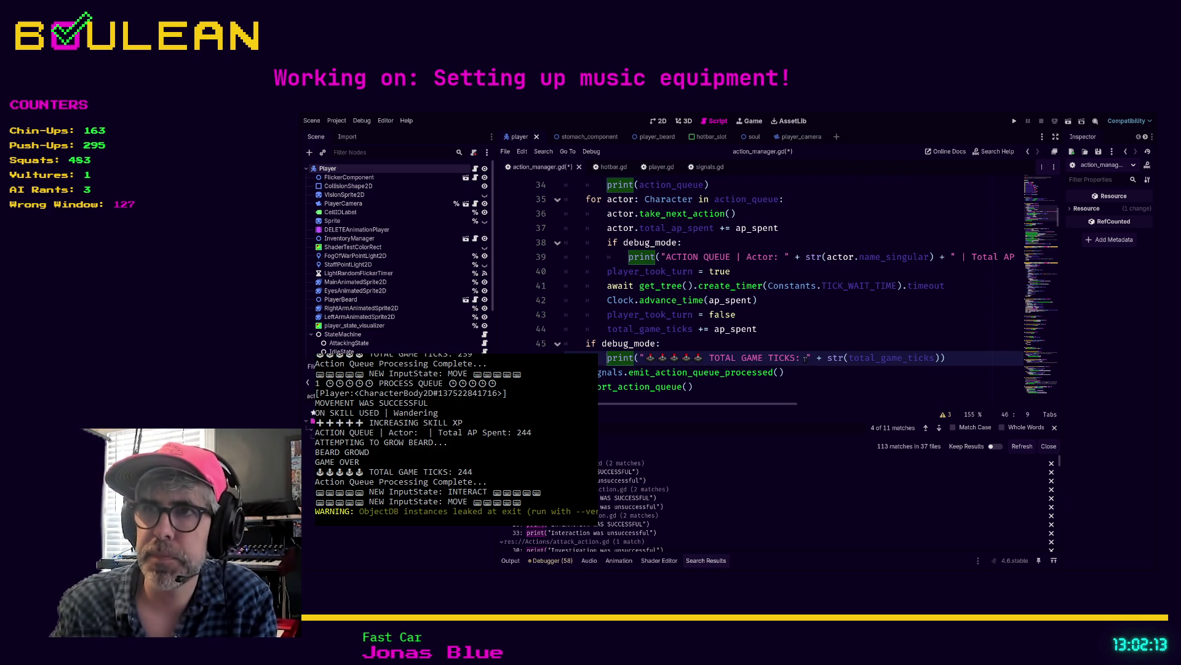
{"action": "left_click", "coordinate": [802, 380]}
{"action": "scroll", "coordinate": [763, 371], "scroll_direction": "down", "scroll_amount": 2}
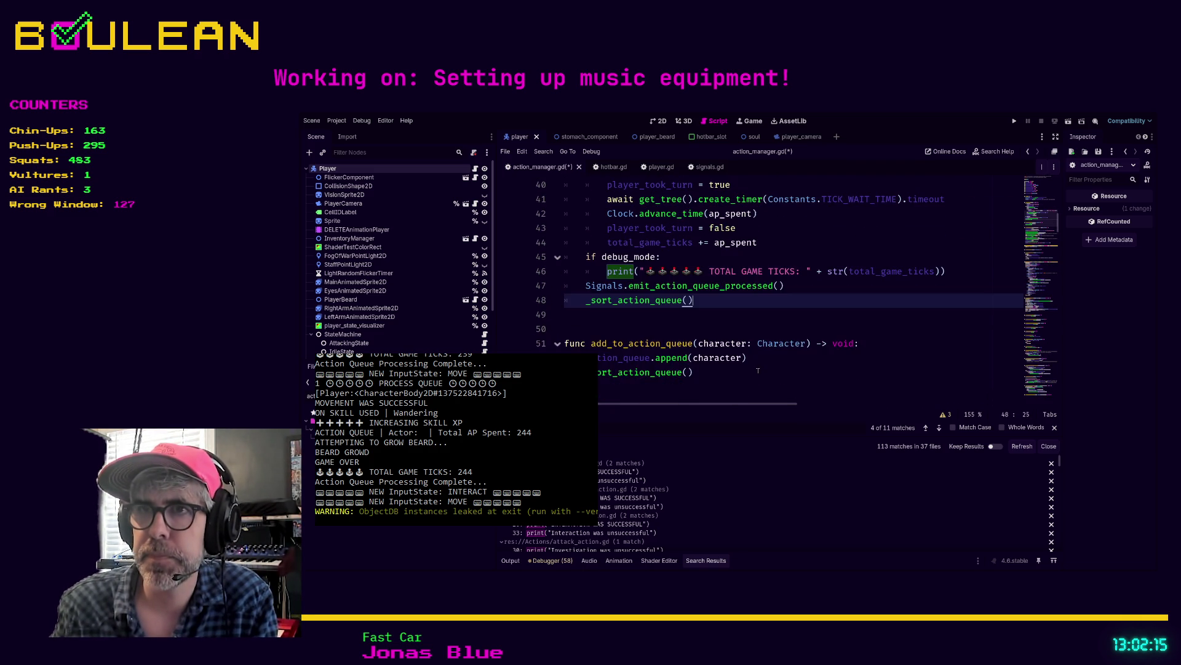
{"action": "left_click", "coordinate": [940, 429]}
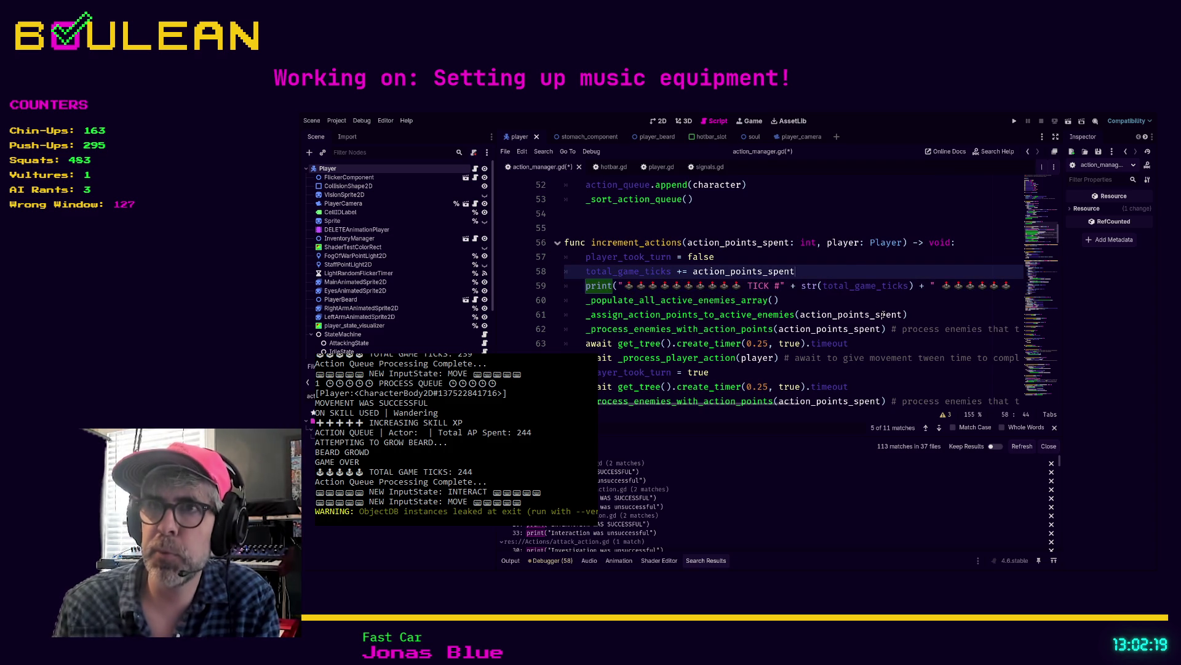
- Put the TICK print at line 59 under an if debug_mode check
{"action": "key", "text": "ctrl+shift+Return"}
{"action": "type", "text": "if debug_mode:"}
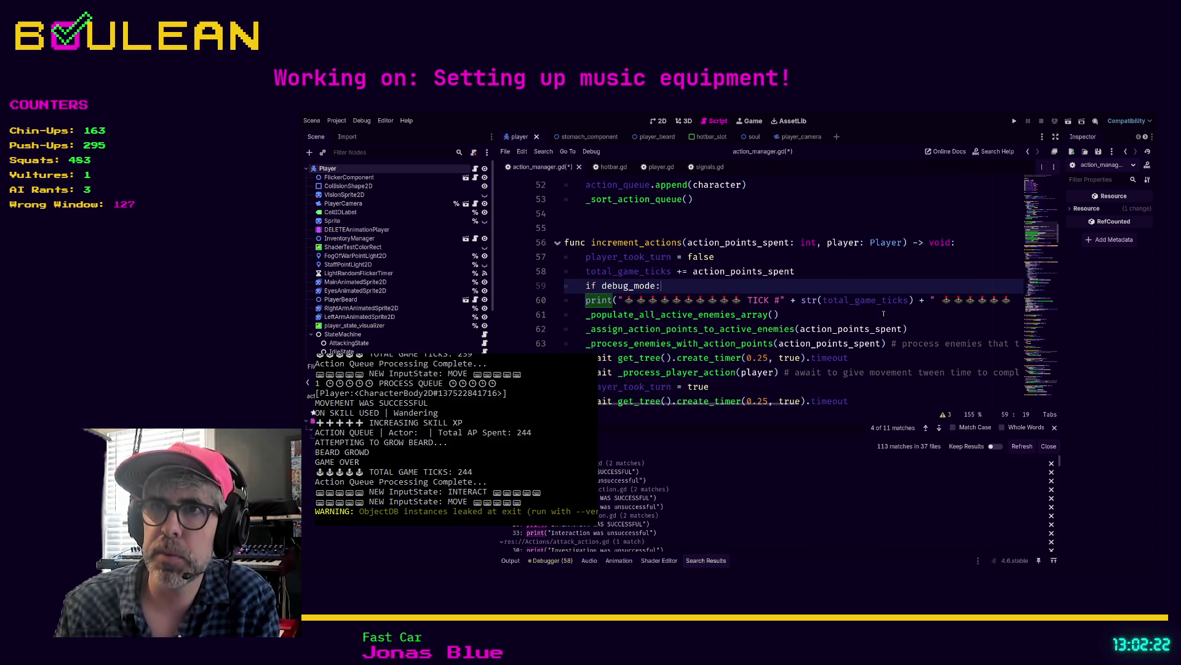
{"action": "key", "text": "Down"}
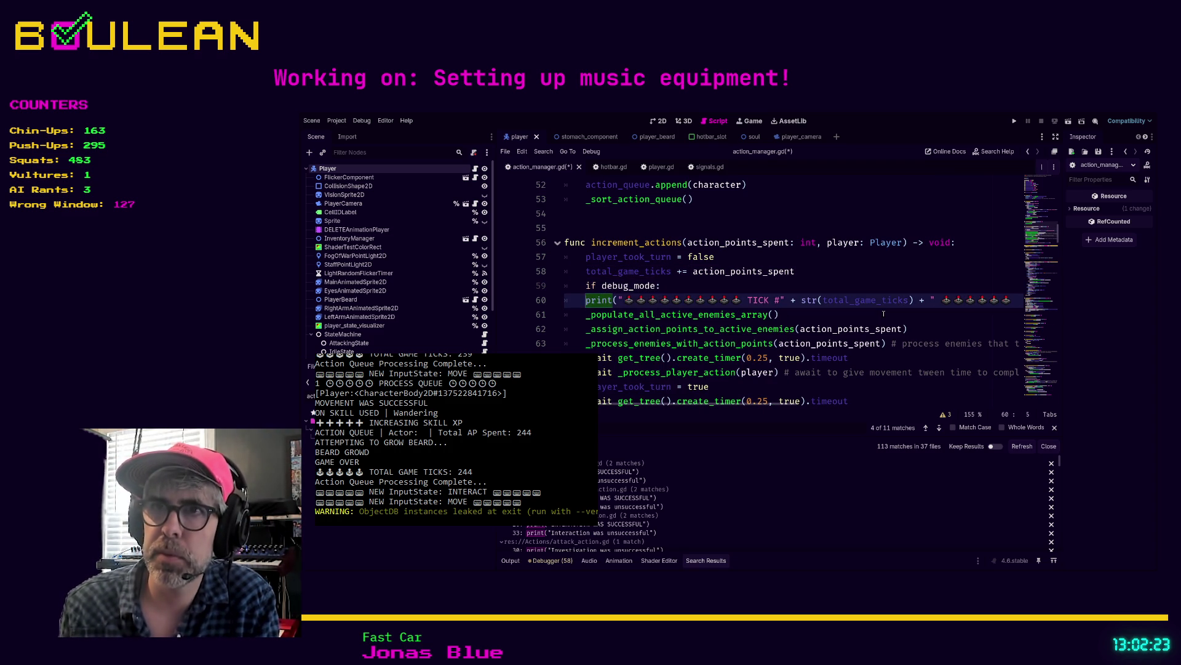
{"action": "key", "text": "Tab"}
{"action": "left_click", "coordinate": [939, 427]}
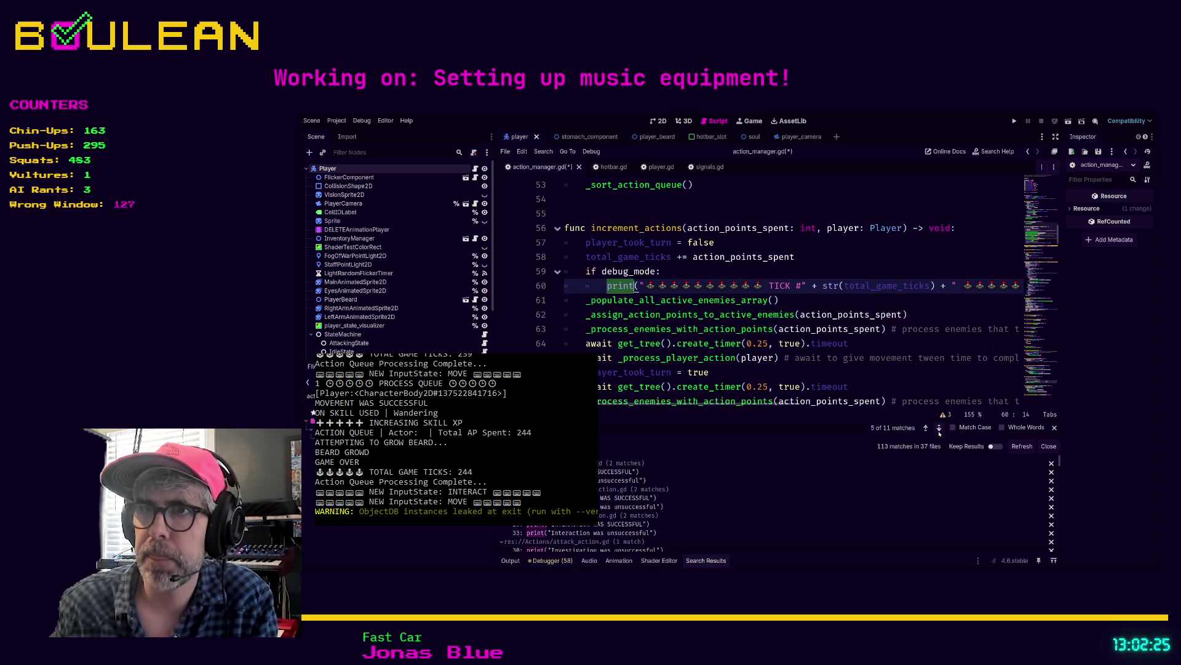
{"action": "left_click", "coordinate": [939, 429]}
- Gate the final TOTAL GAME TICKS print at line 72 under debug_mode, on its own line
{"action": "left_click", "coordinate": [823, 271]}
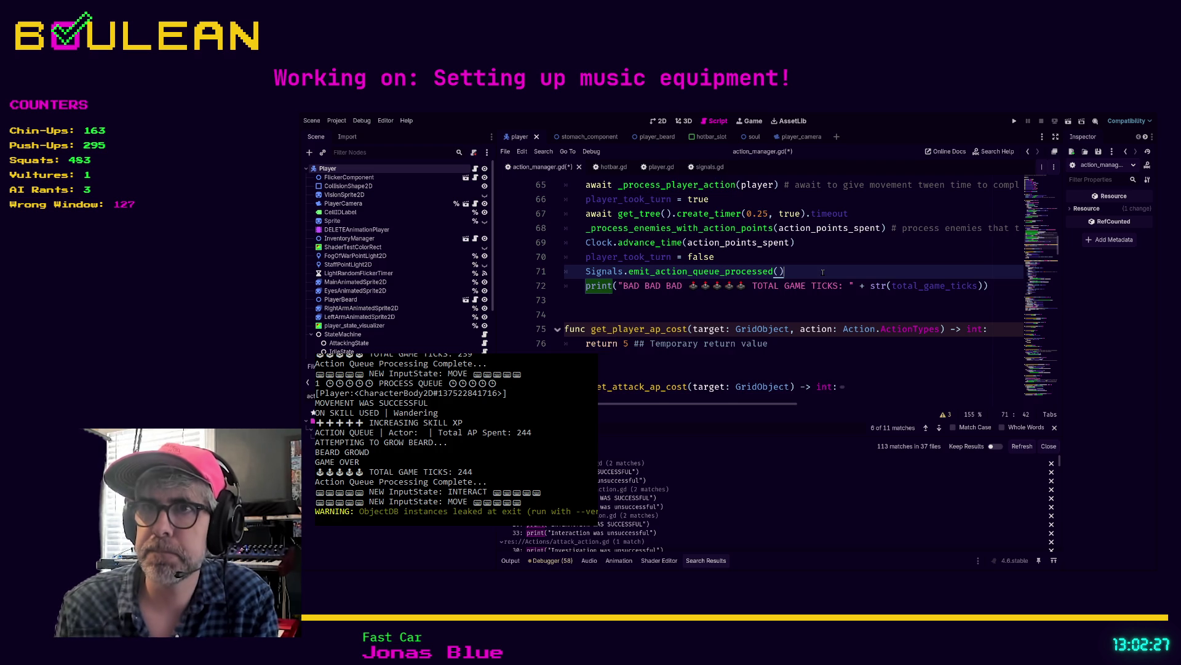
{"action": "key", "text": "Return"}
{"action": "type", "text": "bug_mode:"}
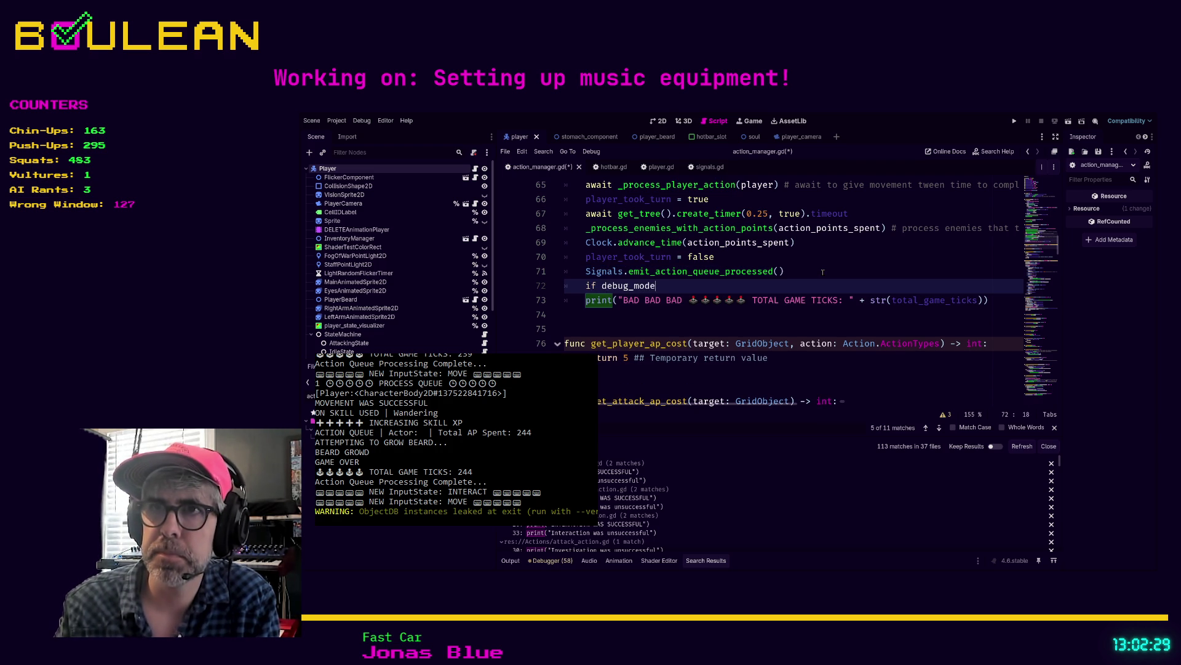
{"action": "key", "text": "Down"}
{"action": "key", "text": "Home"}
{"action": "key", "text": "Tab"}
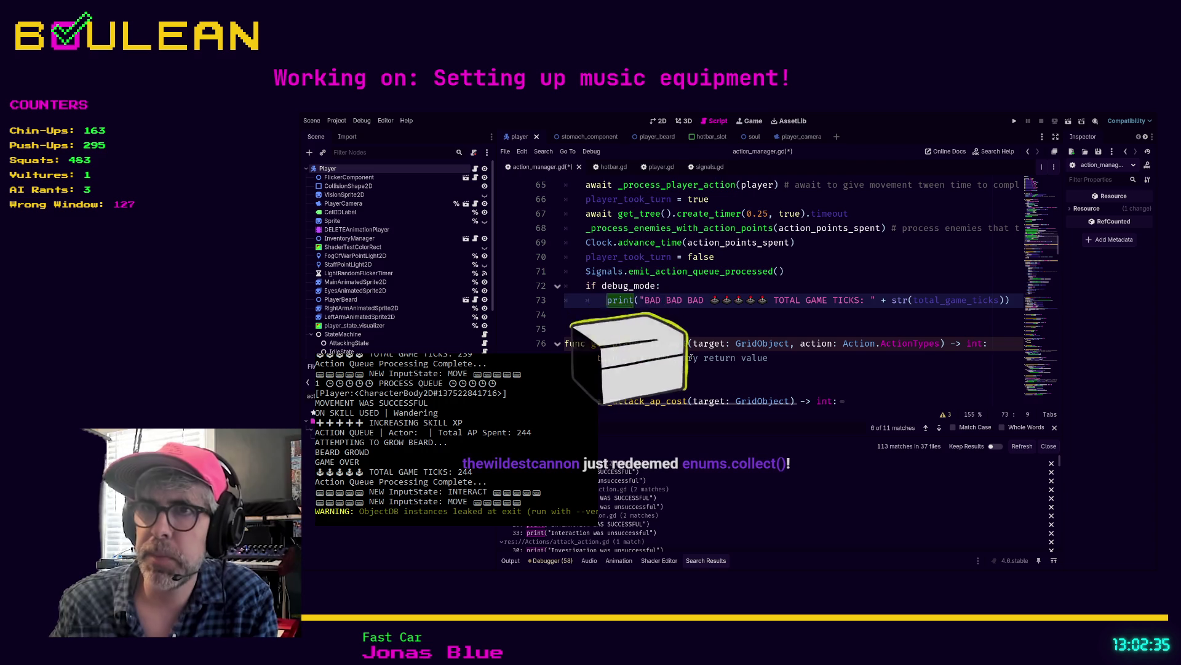
{"action": "key", "text": "BackSpace"}
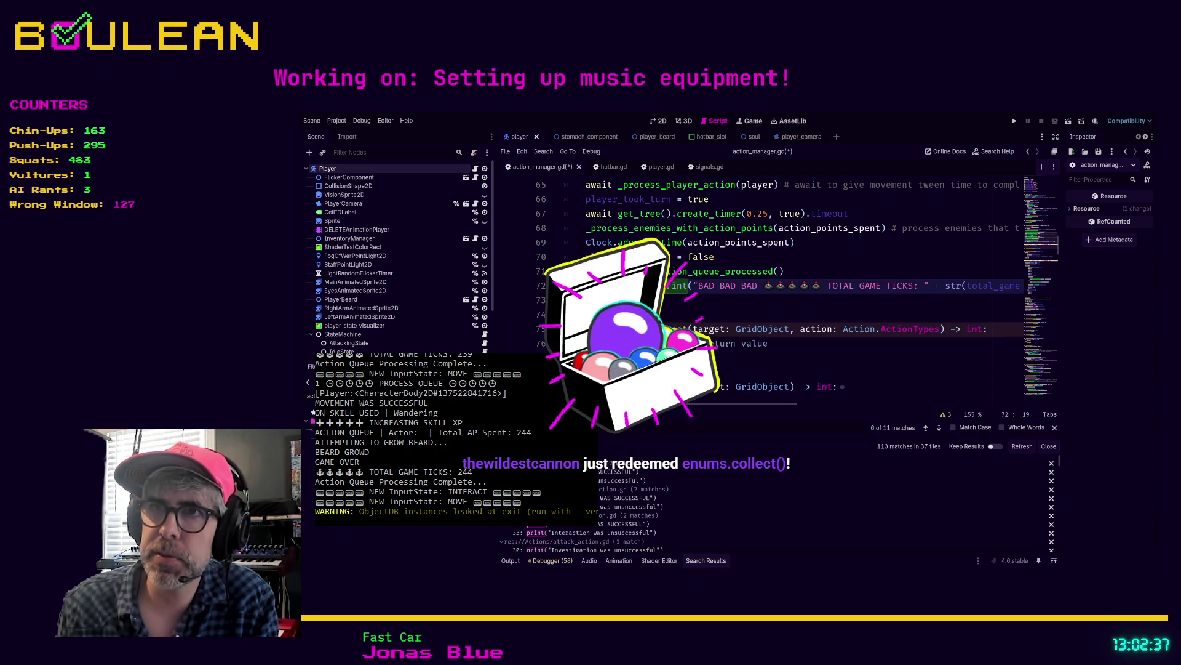
{"action": "key", "text": "Down"}
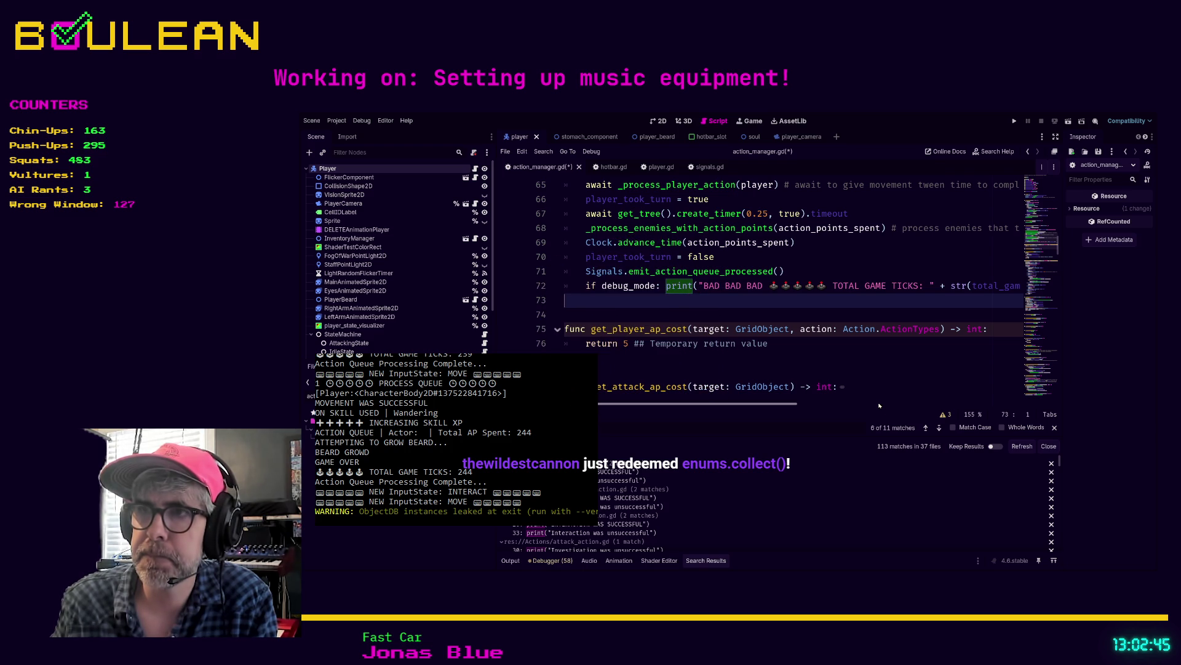
{"action": "left_click", "coordinate": [667, 285]}
{"action": "key", "text": "Return"}
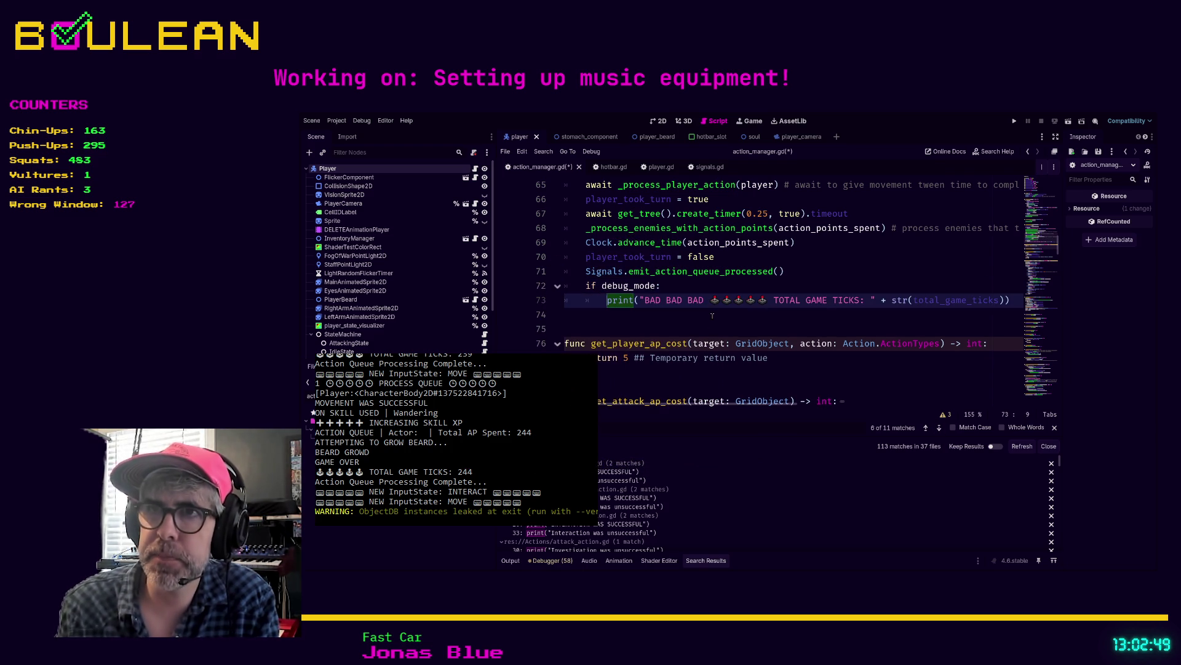
{"action": "left_click", "coordinate": [939, 427]}
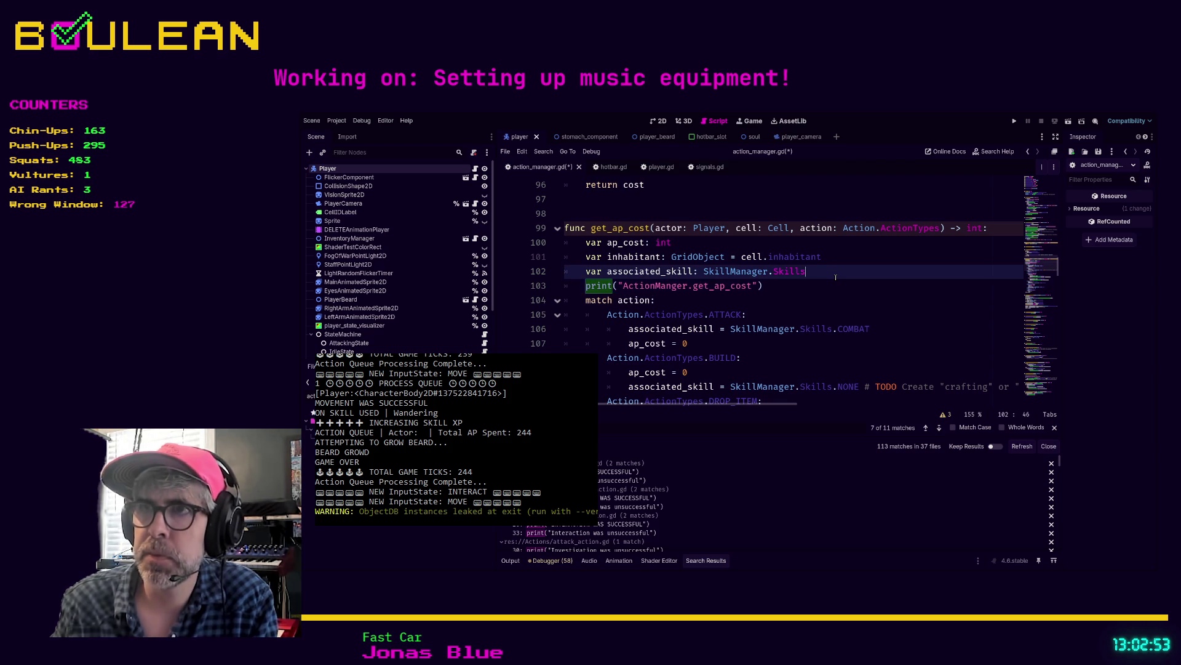
- Put the get_ap_cost print under an if debug_mode: check
{"action": "key", "text": "ctrl+shift+Return"}
{"action": "type", "text": "if debug_mode:"}
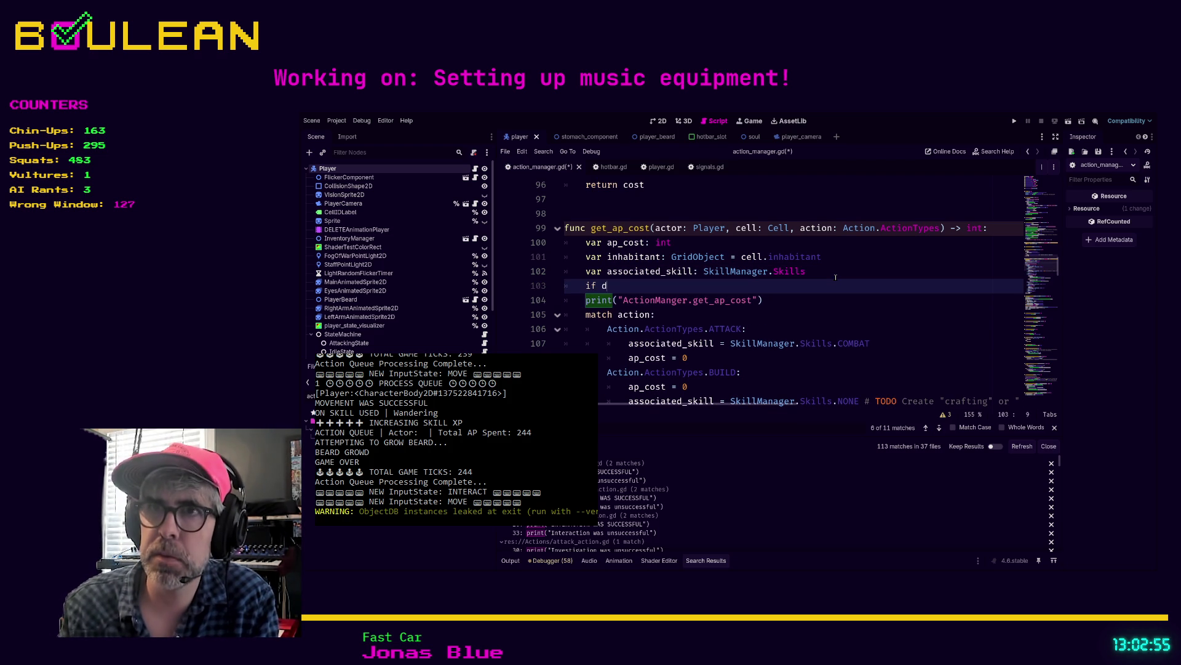
{"action": "key", "text": "Down"}
{"action": "key", "text": "Home"}
{"action": "key", "text": "Tab"}
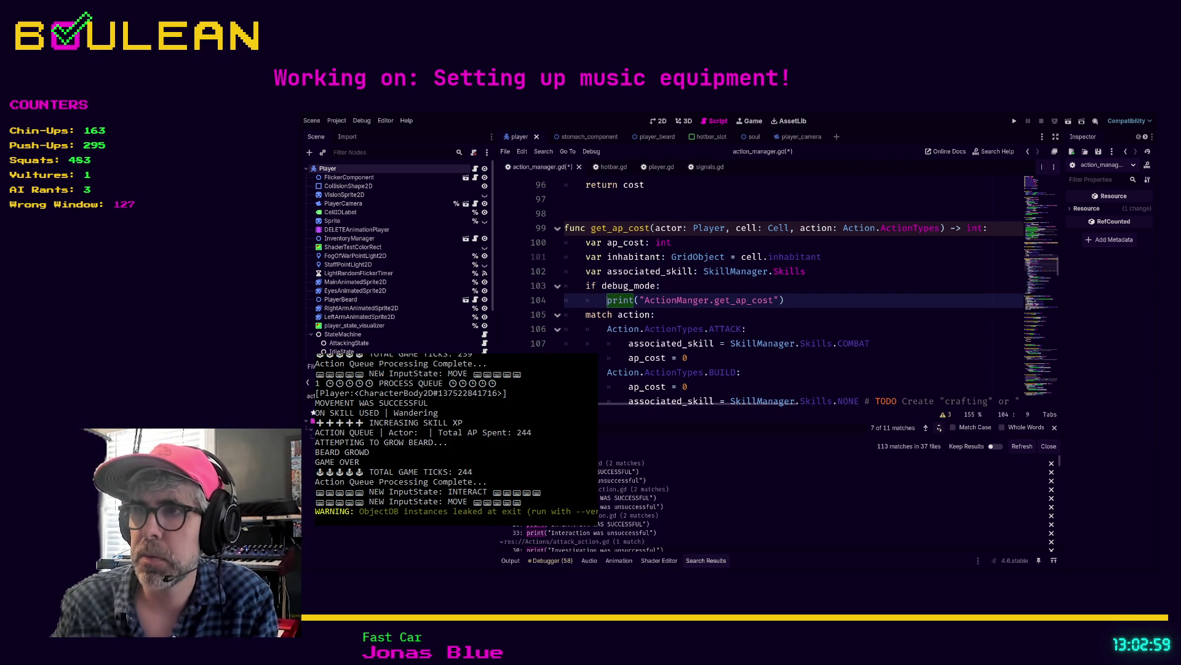
{"action": "key", "text": "ctrl+Right"}
- Gate the MATCH INTERACT print under if debug_mode
{"action": "left_click", "coordinate": [940, 427]}
{"action": "key", "text": "Home"}
{"action": "key", "text": "Return"}
{"action": "key", "text": "Up"}
{"action": "type", "text": "if debug_mode"}
{"action": "key", "text": "Down"}
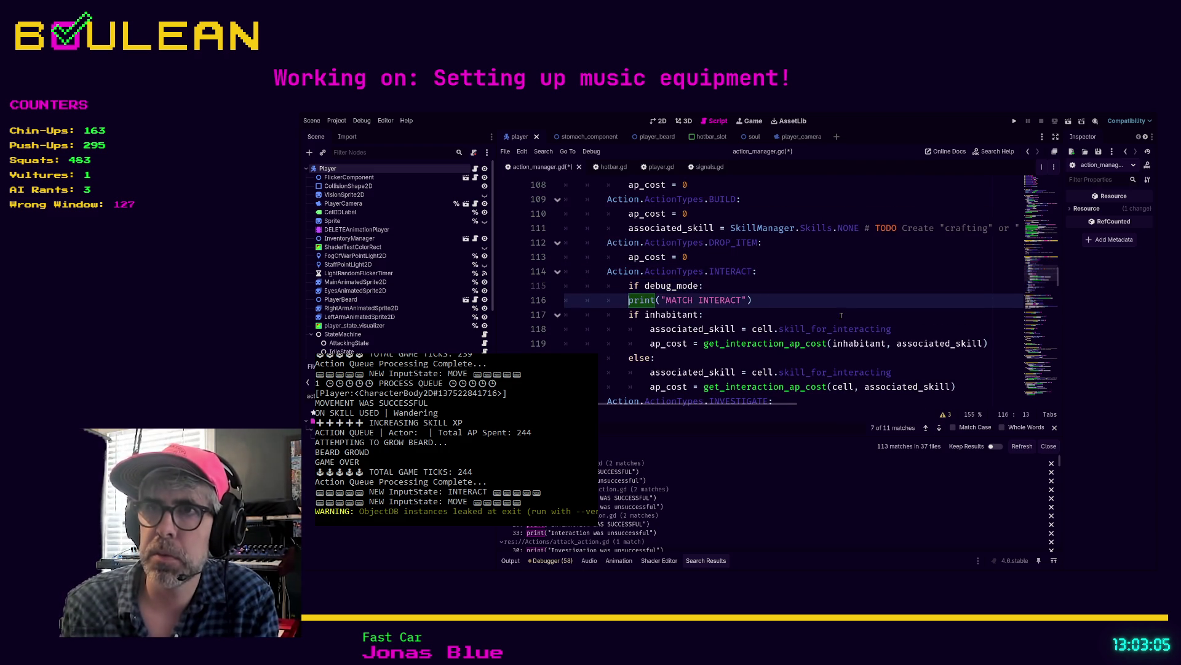
{"action": "key", "text": "Tab"}
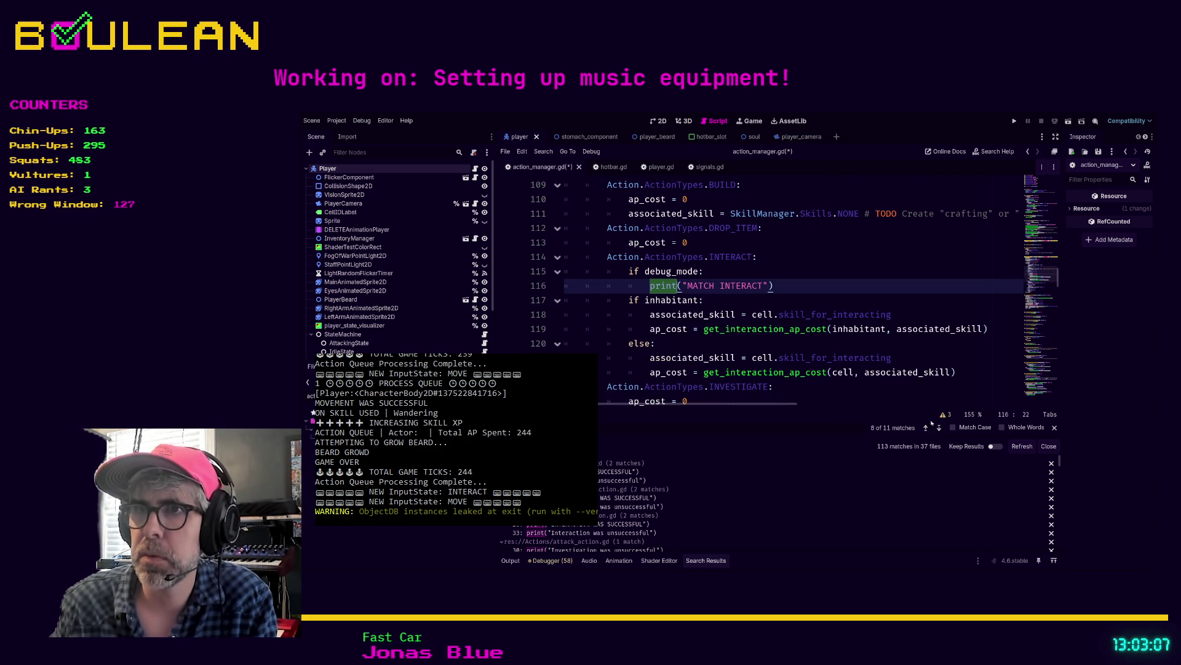
- Gate the MATCH MOVE print under if debug_mode:, then find the commented enemy action-points print
{"action": "left_click", "coordinate": [939, 427]}
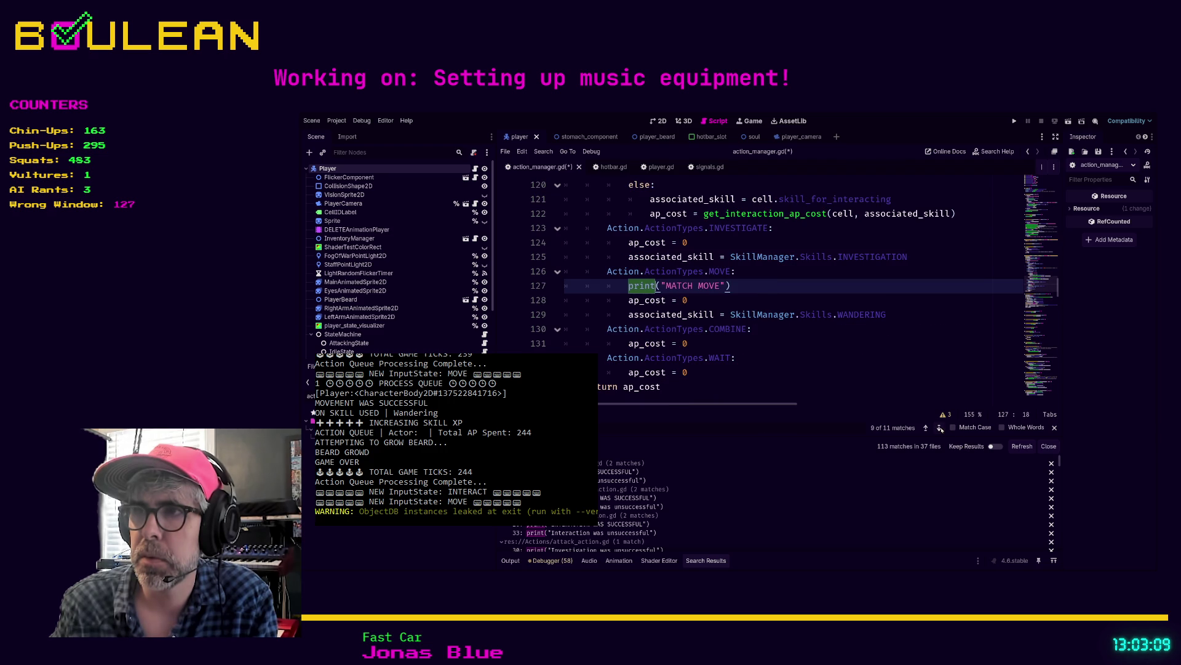
{"action": "key", "text": "ctrl+shift+Return"}
{"action": "type", "text": "if debug_mode:"}
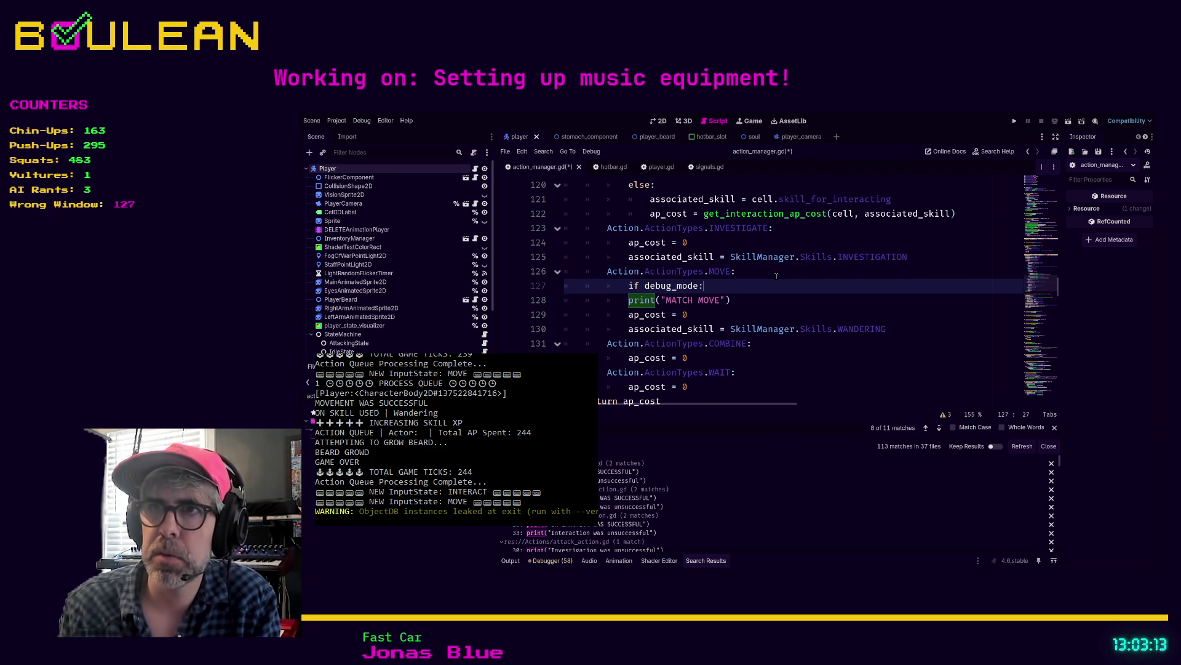
{"action": "key", "text": "Down"}
{"action": "key", "text": "Home"}
{"action": "key", "text": "Tab"}
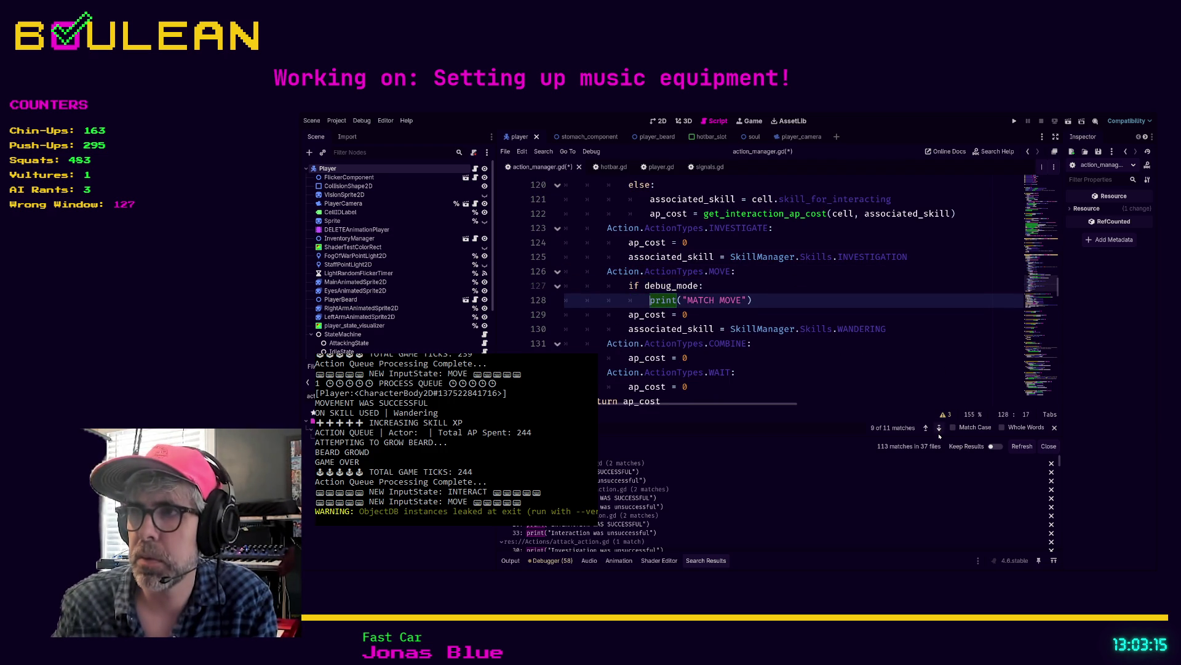
{"action": "left_click", "coordinate": [940, 427]}
{"action": "left_click", "coordinate": [939, 427]}
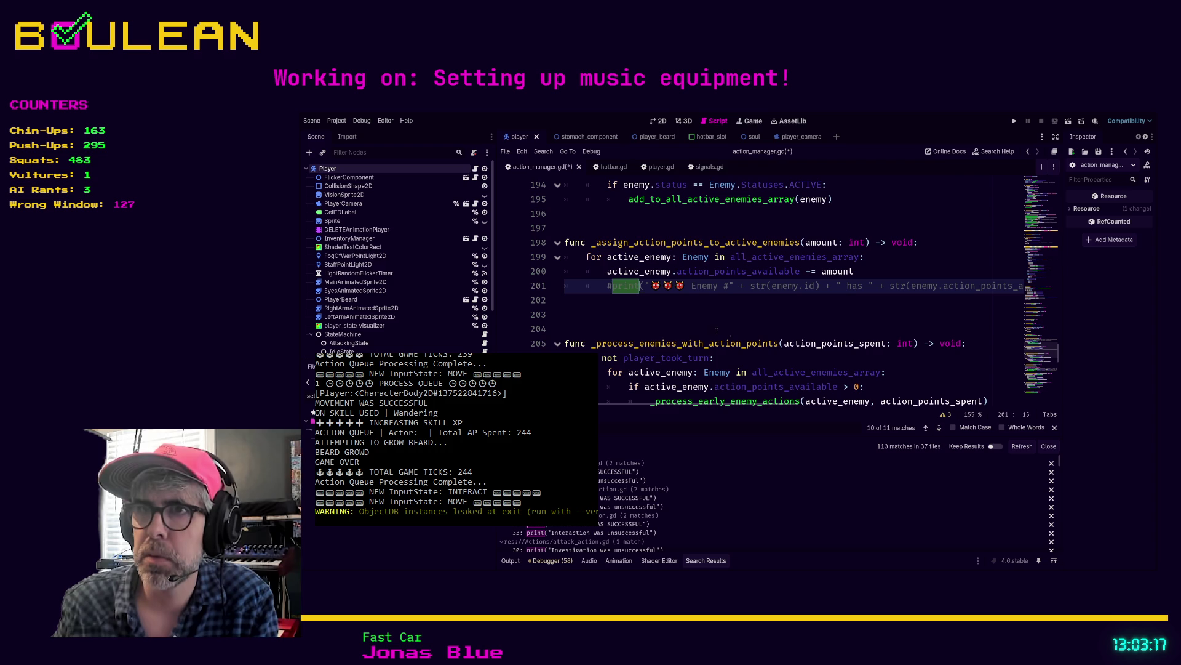
- Uncomment the enemy action-points print under a new if debug_mode: check and save
{"action": "left_click", "coordinate": [616, 286]}
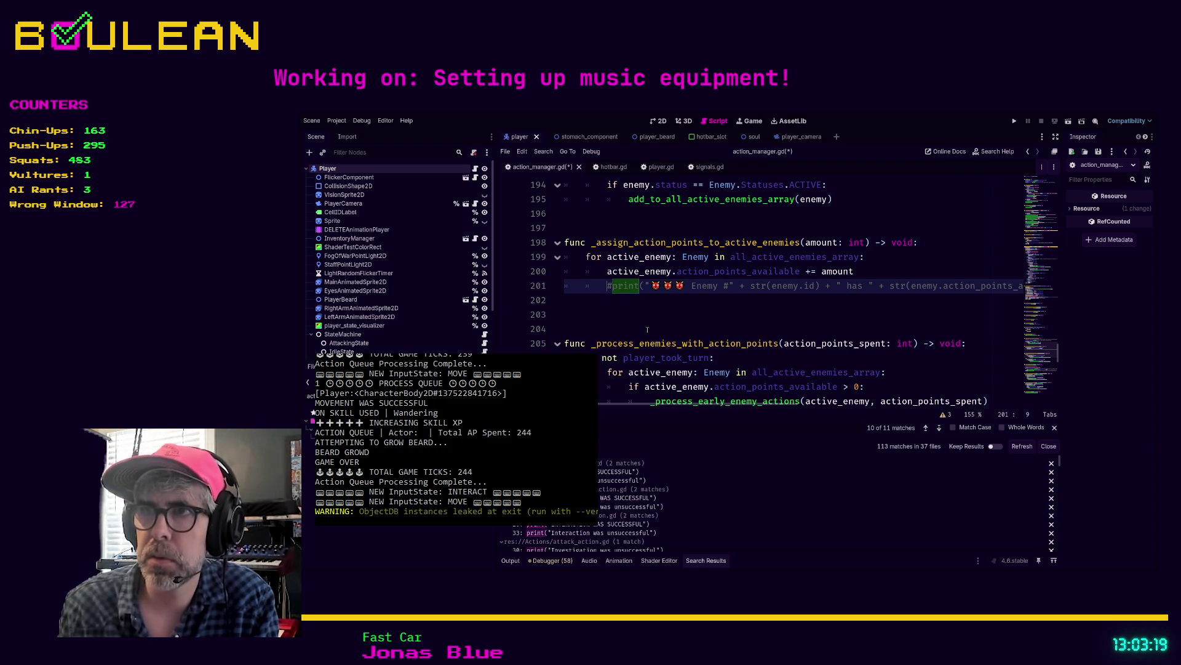
{"action": "key", "text": "Return"}
{"action": "key", "text": "Up"}
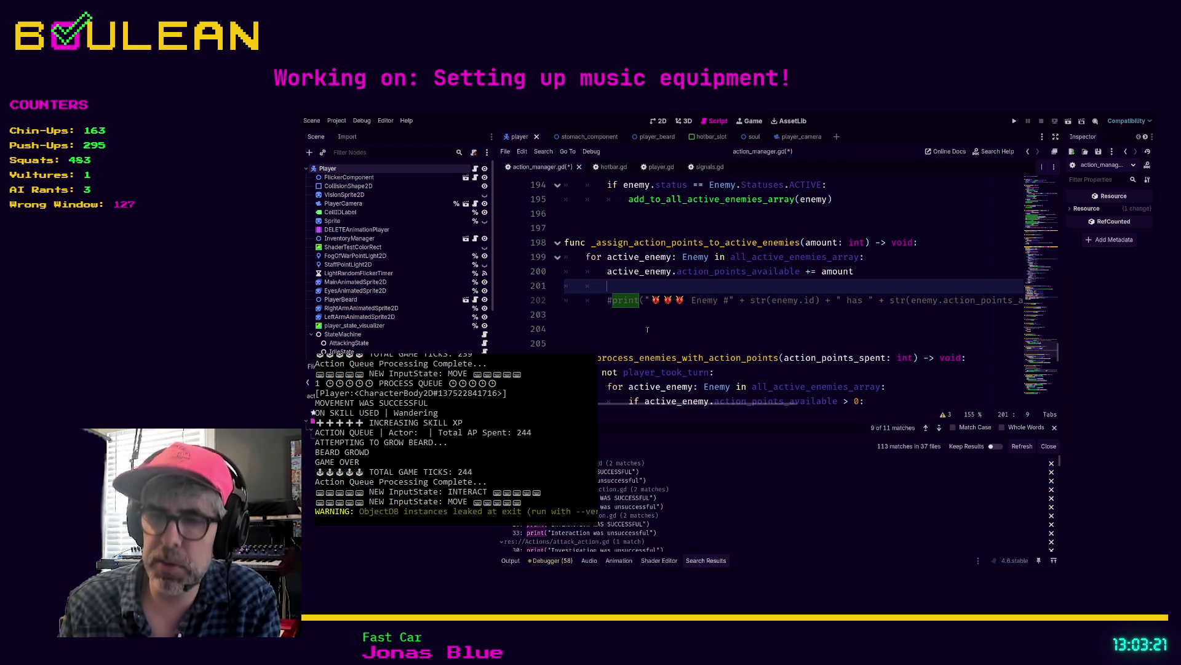
{"action": "type", "text": "if debug_mode:"}
{"action": "key", "text": "Down"}
{"action": "key", "text": "Home"}
{"action": "key", "text": "Tab"}
{"action": "key", "text": "Delete"}
{"action": "key", "text": "ctrl+s"}
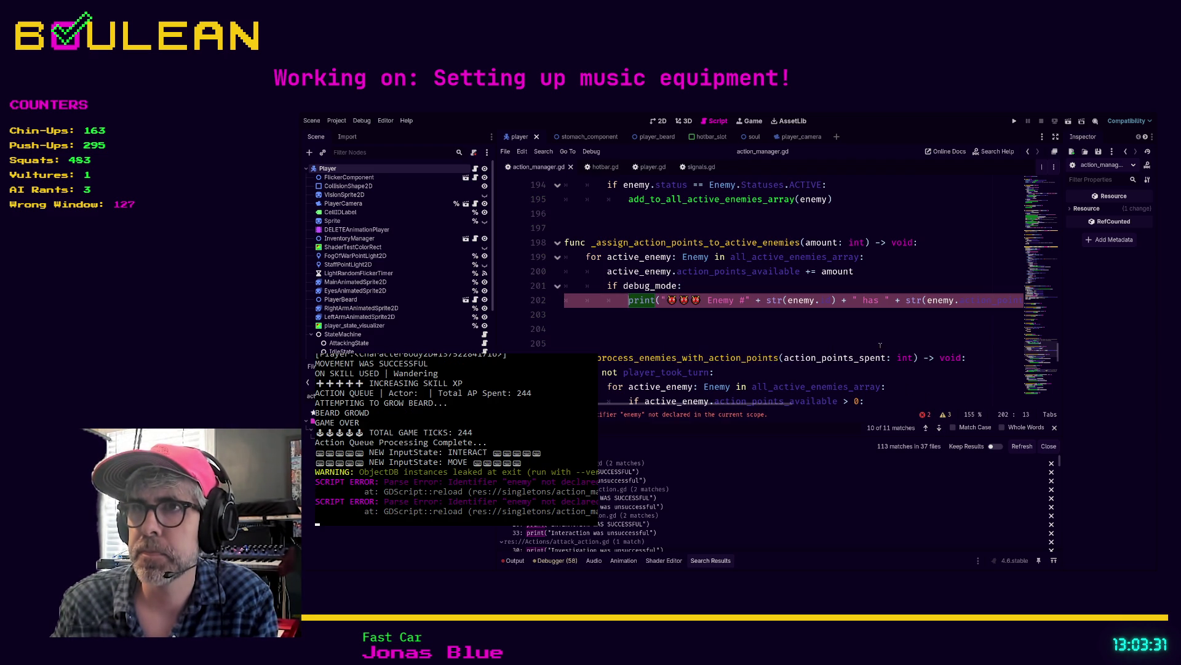
- Replace both enemy references in that print with active_enemy and save
{"action": "double_click", "coordinate": [800, 301]}
{"action": "type", "text": "active_enemy"}
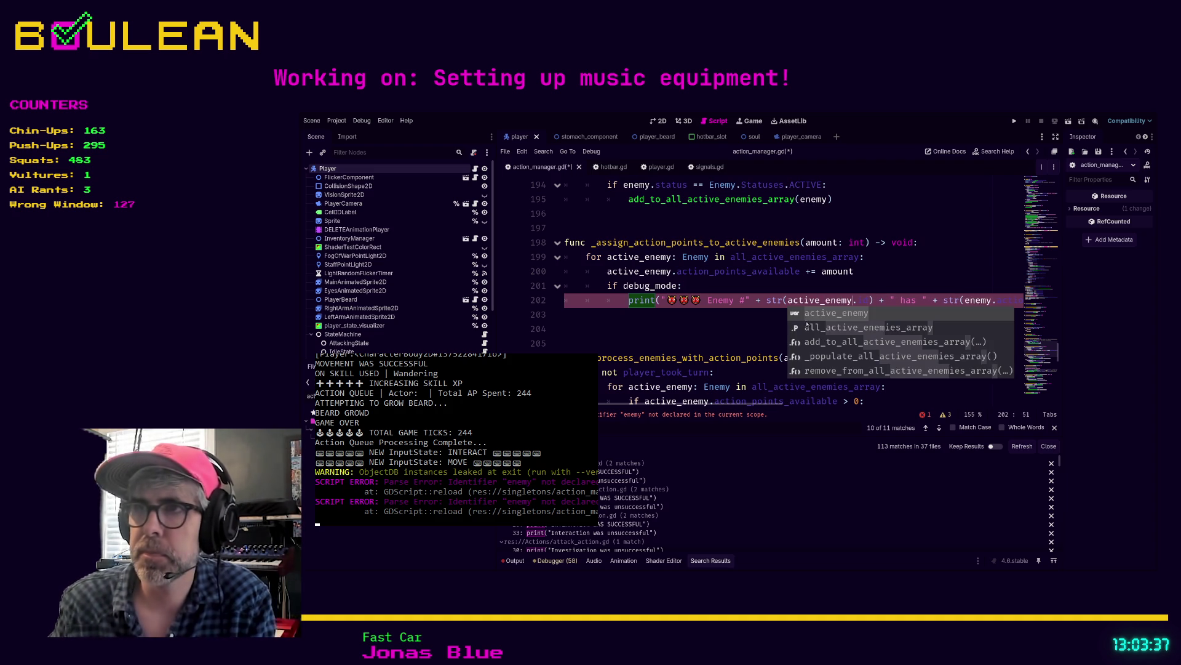
{"action": "left_click", "coordinate": [747, 328]}
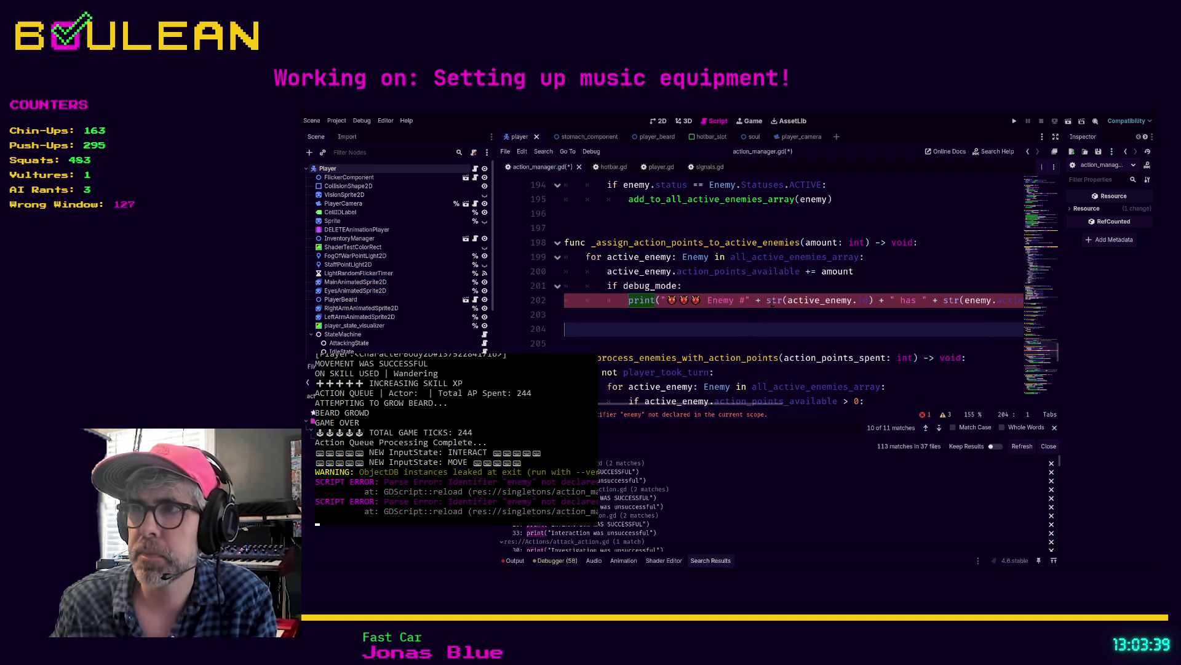
{"action": "double_click", "coordinate": [812, 300]}
{"action": "key", "text": "ctrl+c"}
{"action": "double_click", "coordinate": [978, 300]}
{"action": "key", "text": "ctrl+v"}
{"action": "left_click", "coordinate": [855, 315]}
{"action": "key", "text": "ctrl+s"}
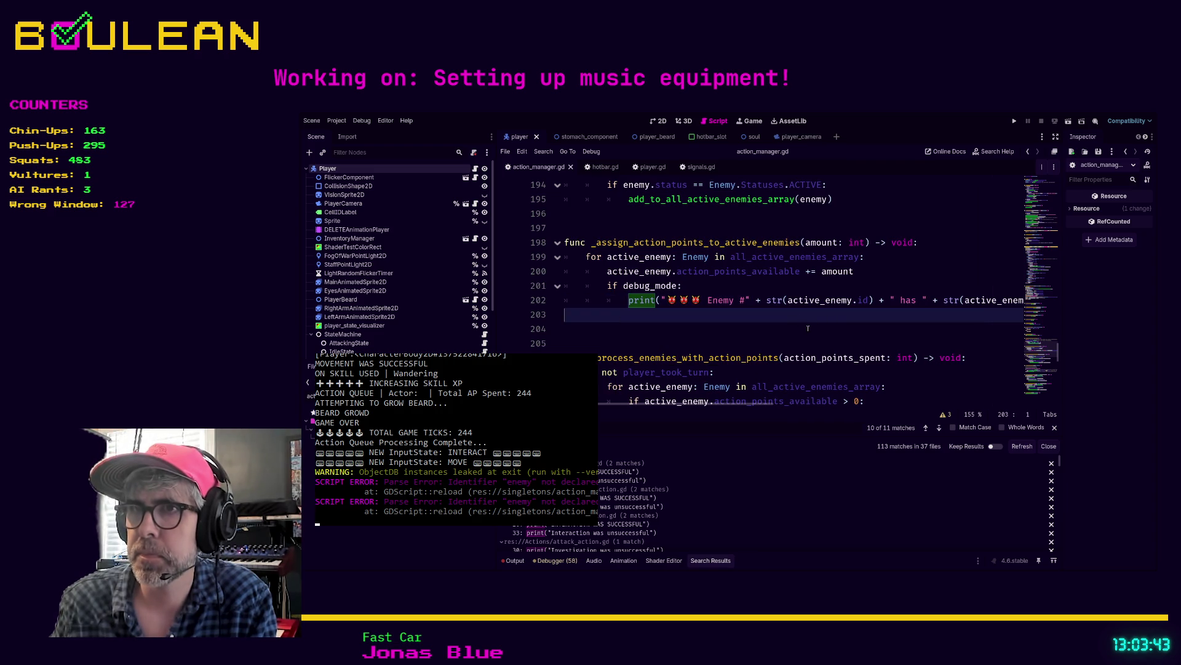
- Delete the two commented player update lines and gate the Player takes an action print under debug_mode
{"action": "left_click", "coordinate": [939, 427]}
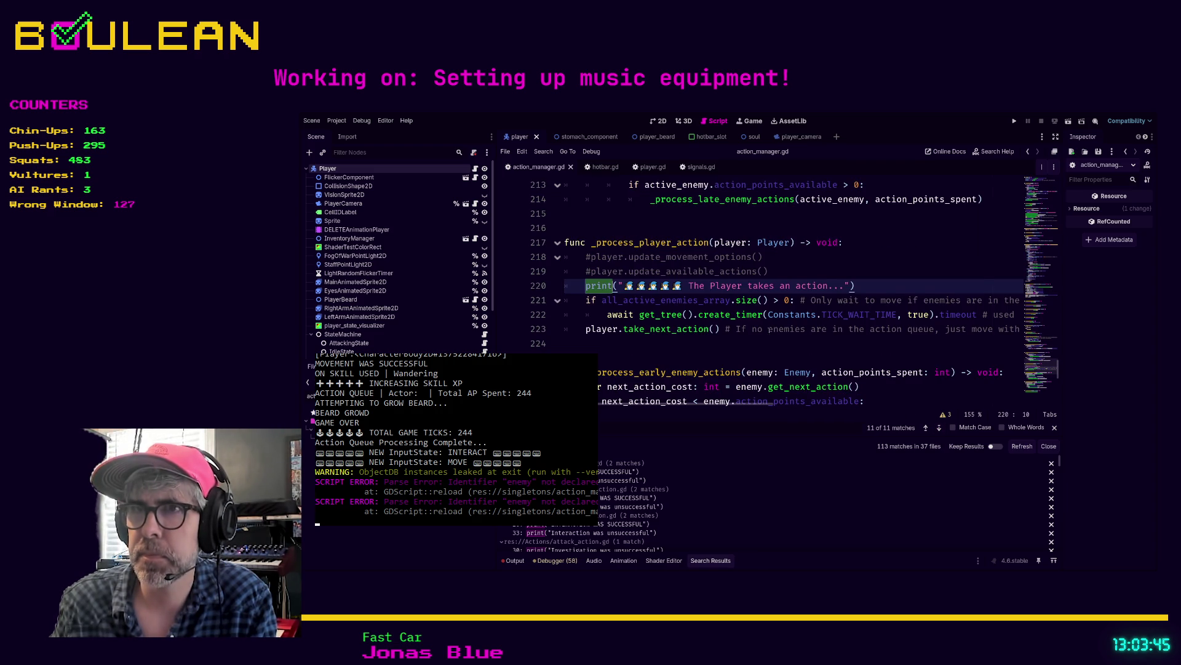
{"action": "left_click_drag", "start_coordinate": [804, 272], "coordinate": [565, 253]}
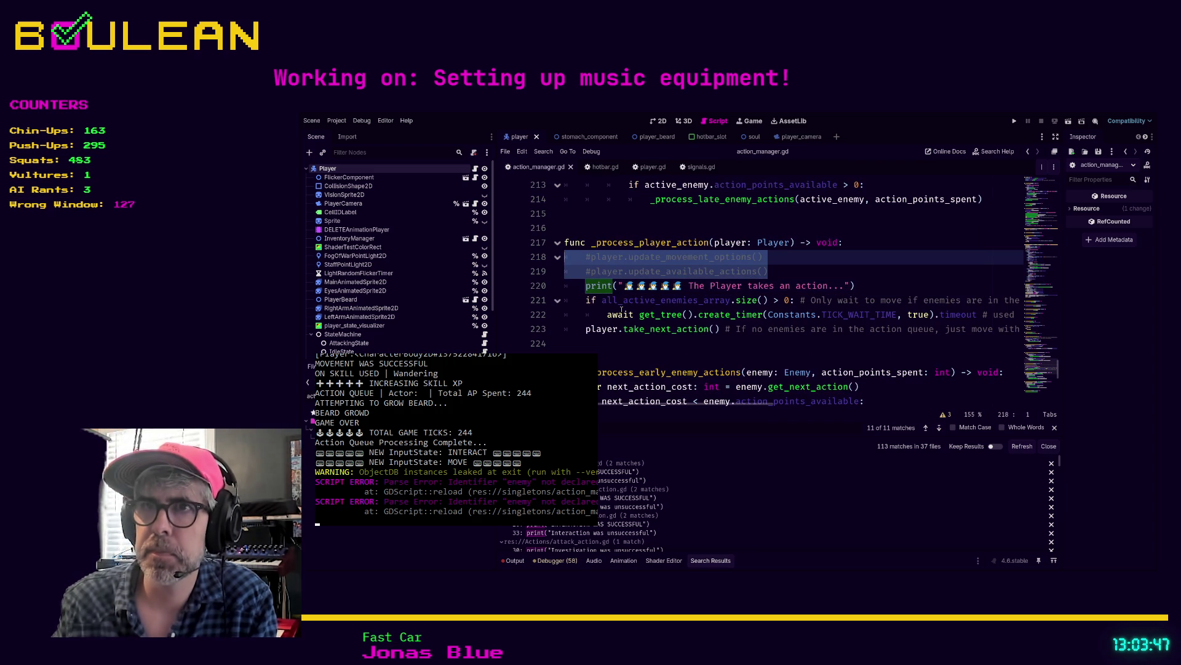
{"action": "key", "text": "BackSpace"}
{"action": "type", "text": "ebug_mode:"}
{"action": "key", "text": "Down"}
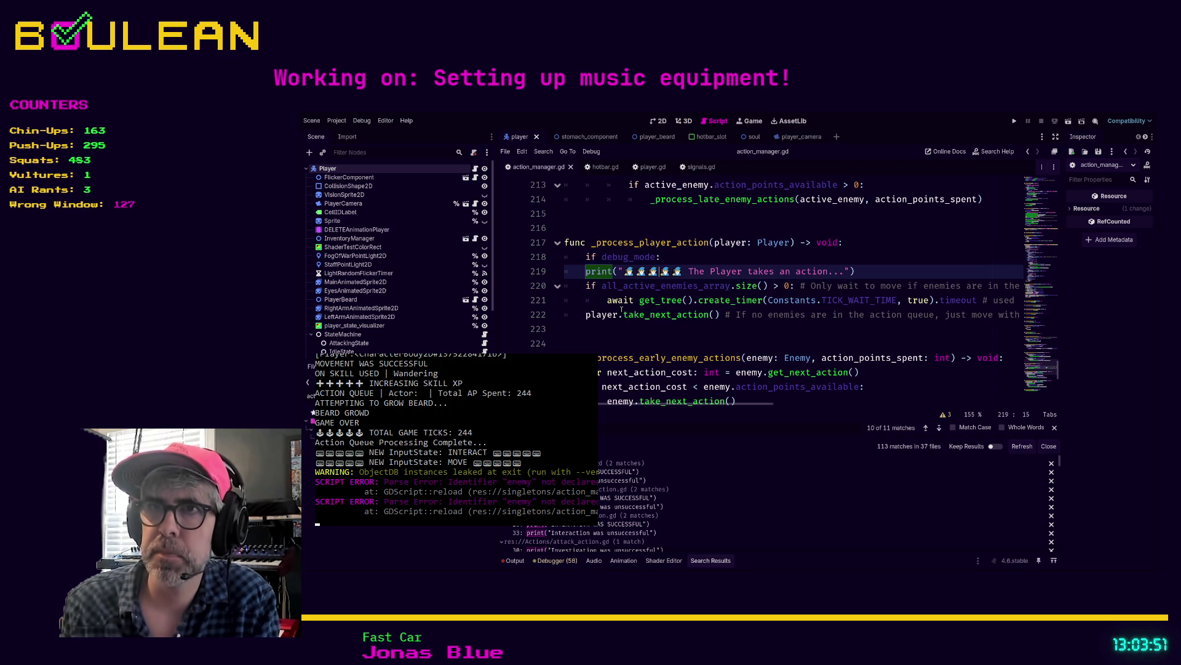
{"action": "key", "text": "Home"}
{"action": "key", "text": "Tab"}
{"action": "key", "text": "Up"}
{"action": "key", "text": "End"}
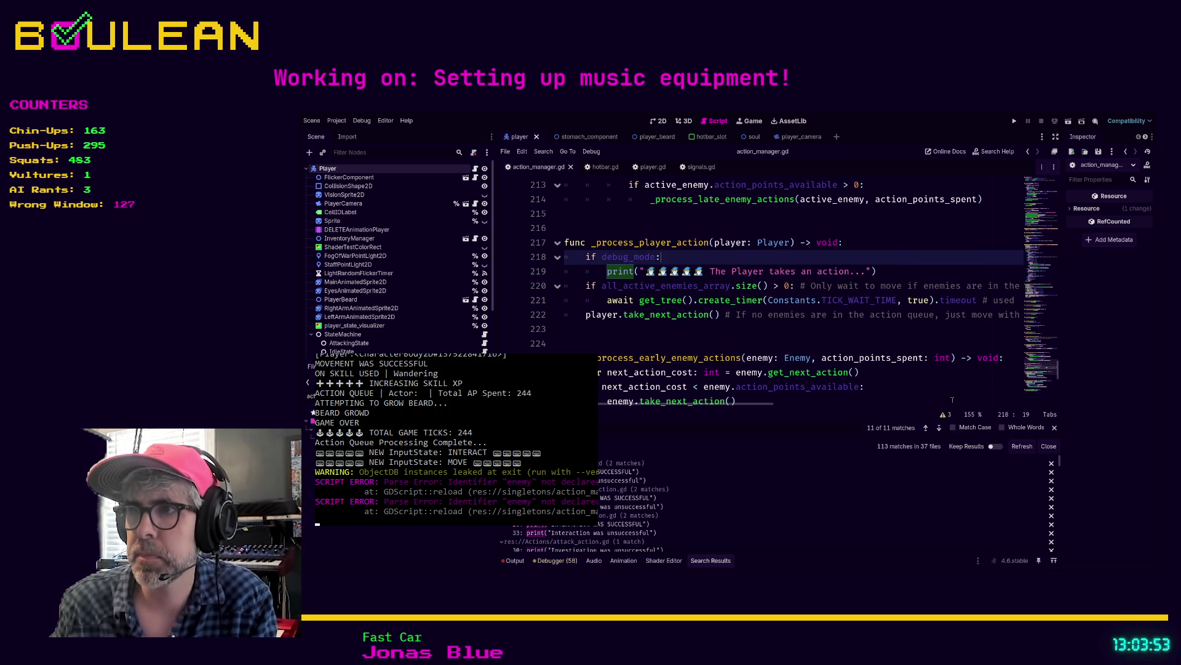
- Check the remaining print matches and launch the game with F5
{"action": "left_click", "coordinate": [939, 429]}
{"action": "left_click", "coordinate": [939, 431]}
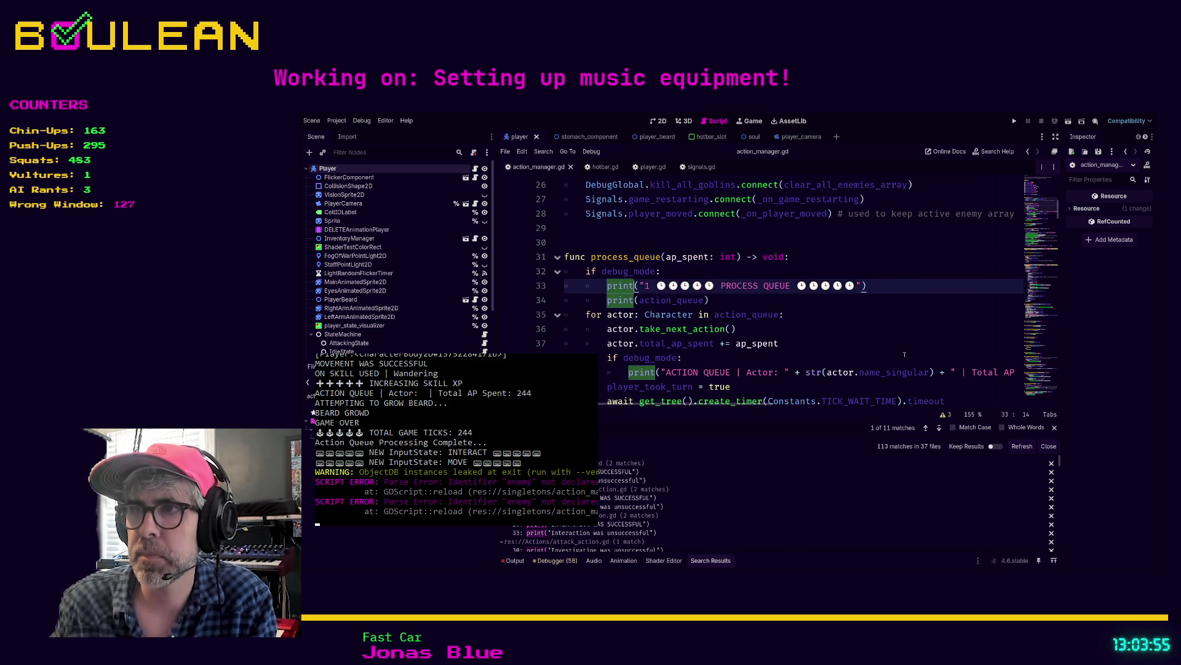
{"action": "key", "text": "F5"}
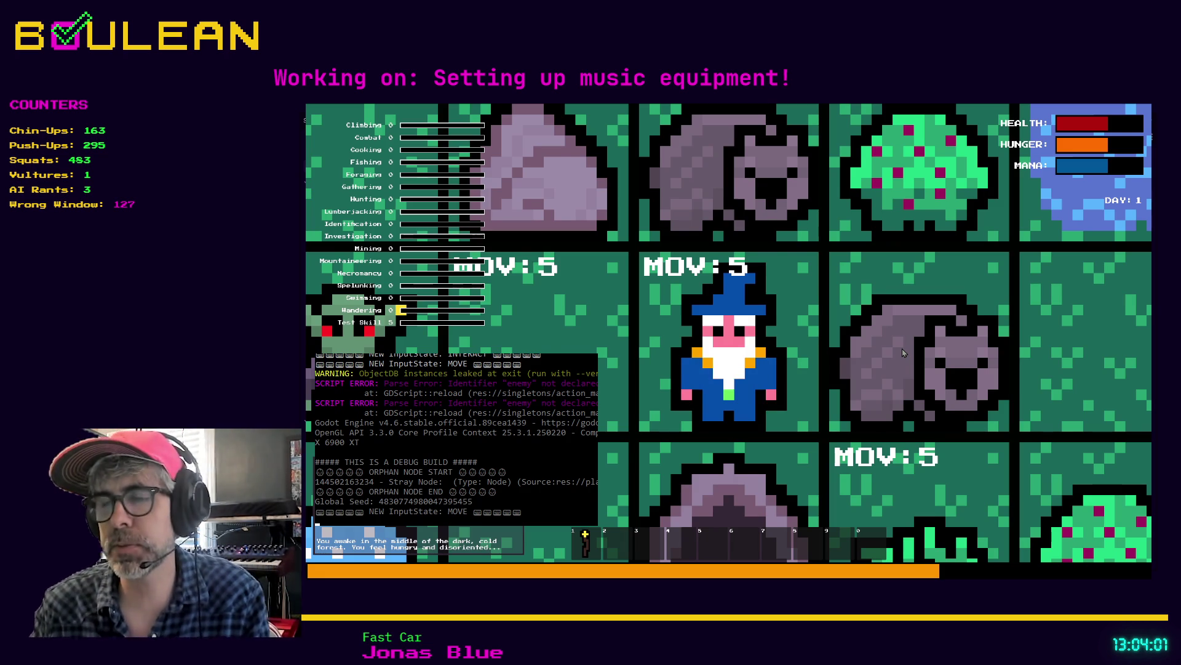
- In the running game, zoom out and move the wizard one tile west to earn Wandering XP
{"action": "scroll", "coordinate": [902, 349], "scroll_direction": "down", "scroll_amount": 5}
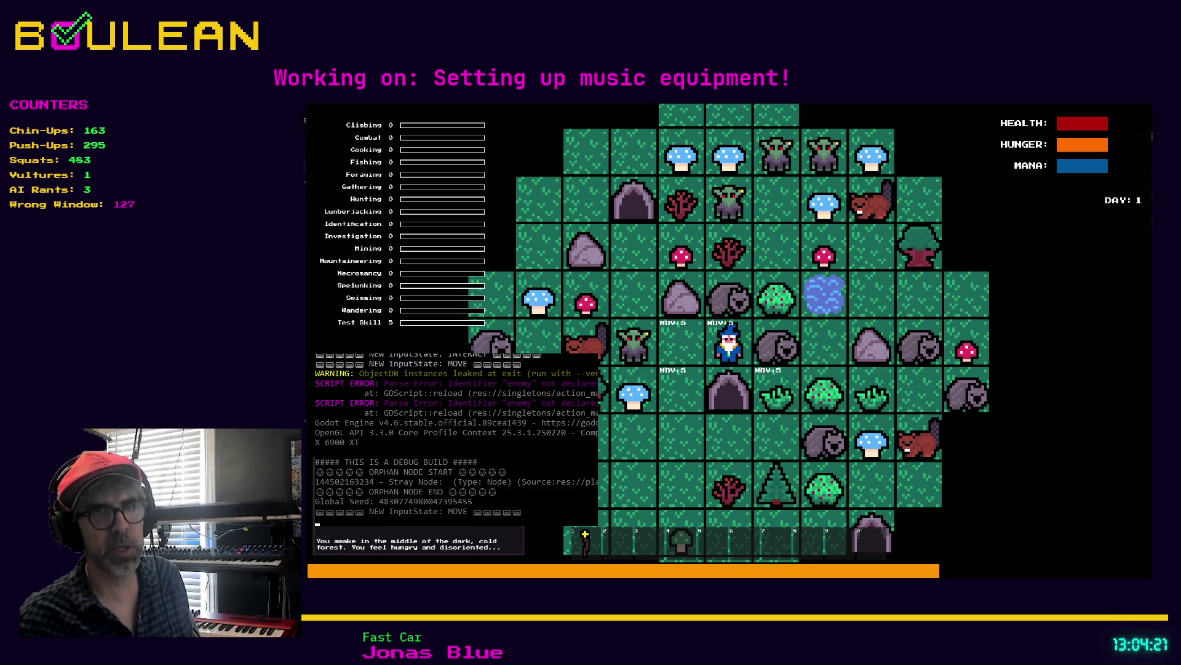
{"action": "key", "text": "Left"}
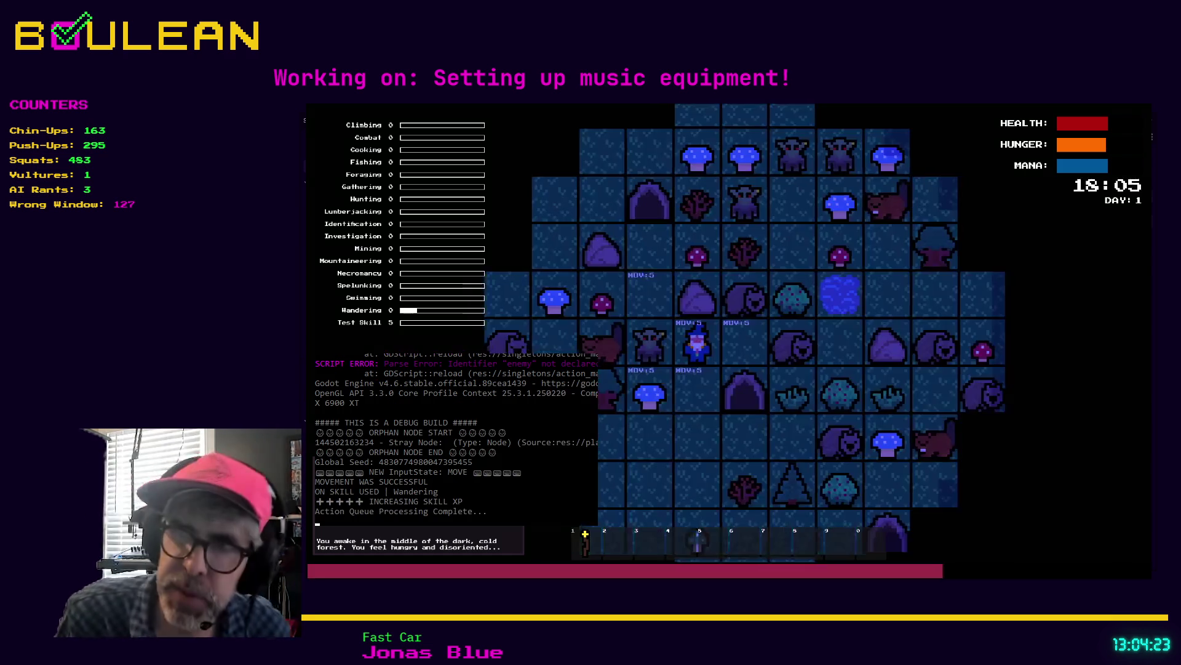
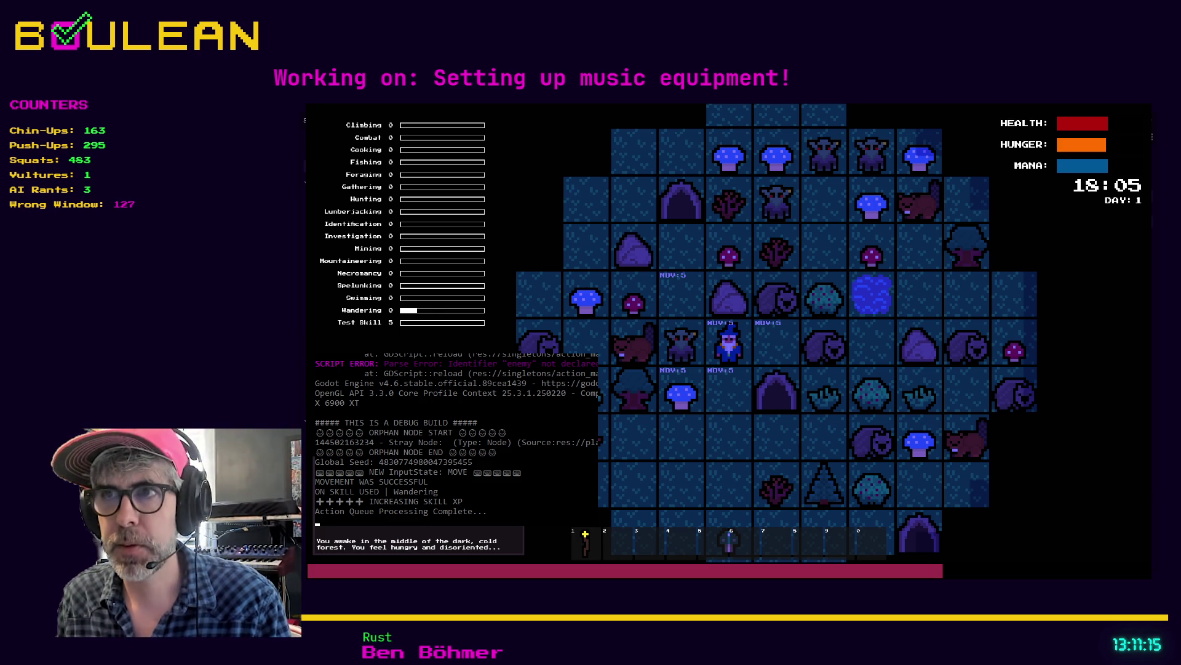
- Walk the wizard down and left to the green mushroom, forage it, then stop the game
{"action": "key", "text": "Down"}
{"action": "key", "text": "Down"}
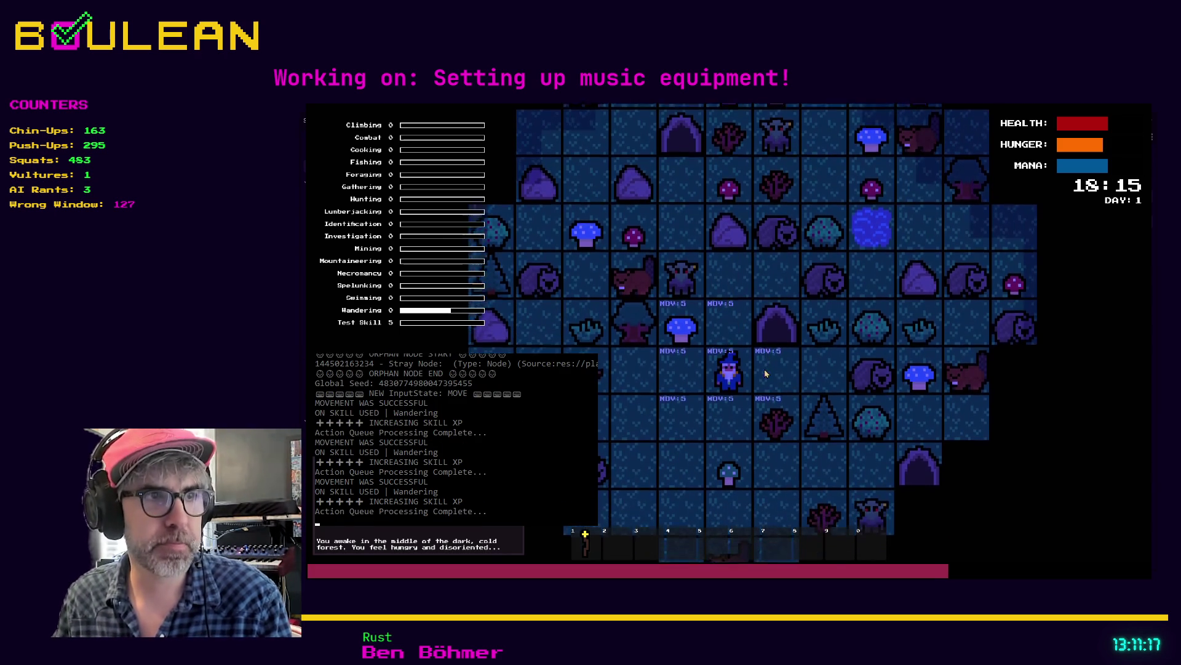
{"action": "key", "text": "Down"}
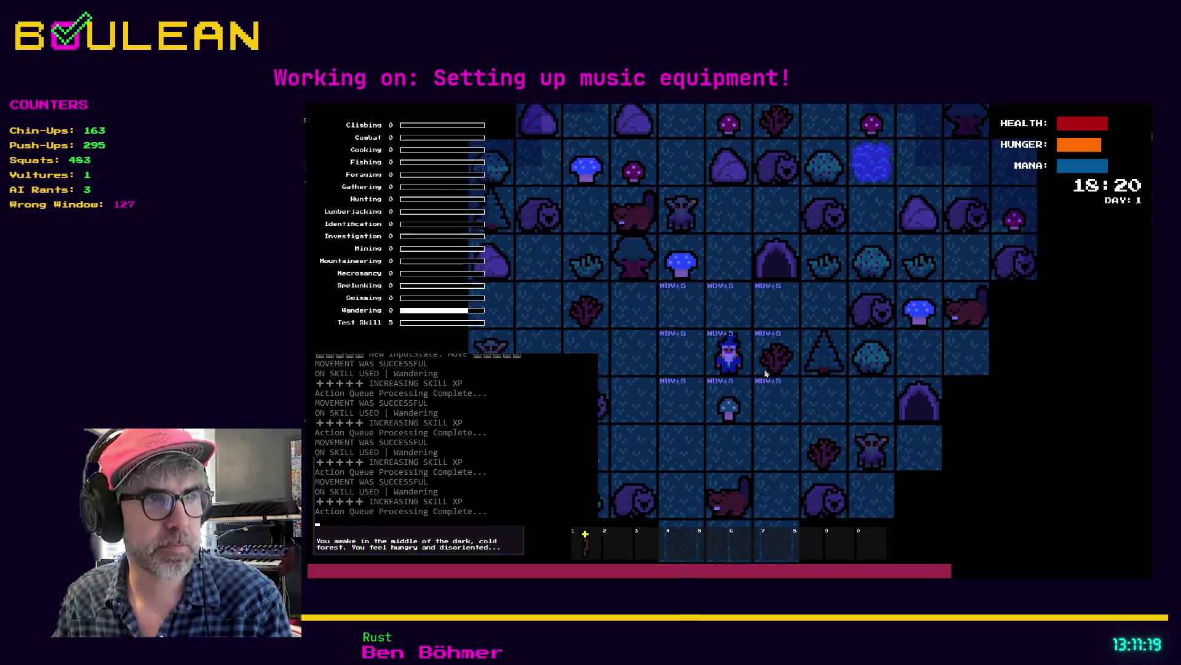
{"action": "key", "text": "Left"}
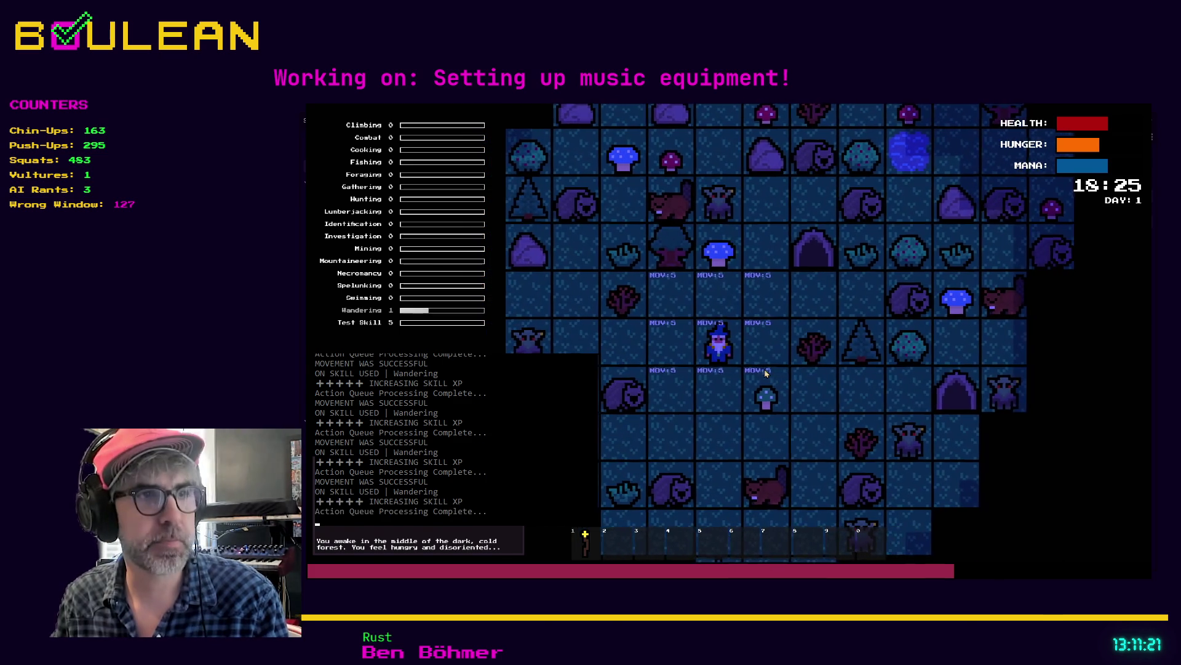
{"action": "key", "text": "Down"}
{"action": "key", "text": "e"}
{"action": "key", "text": "Right"}
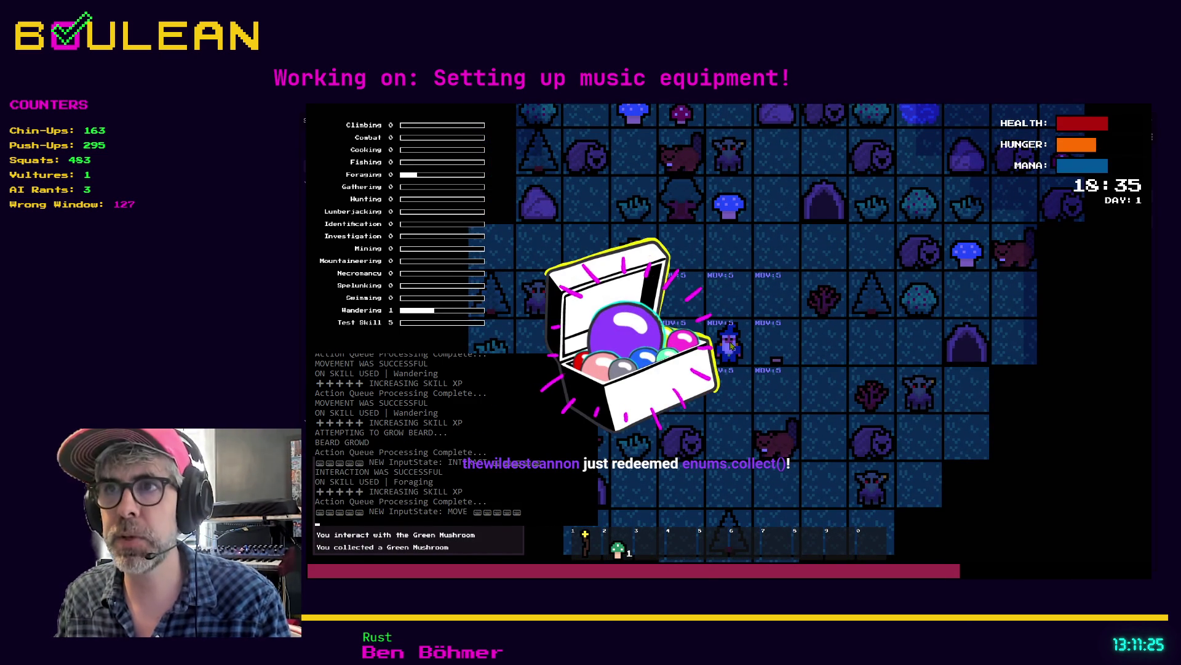
{"action": "key", "text": "Escape"}
- From line 37 of the script, search the whole project for the INCREASING SKILL XP message
{"action": "left_click", "coordinate": [796, 345]}
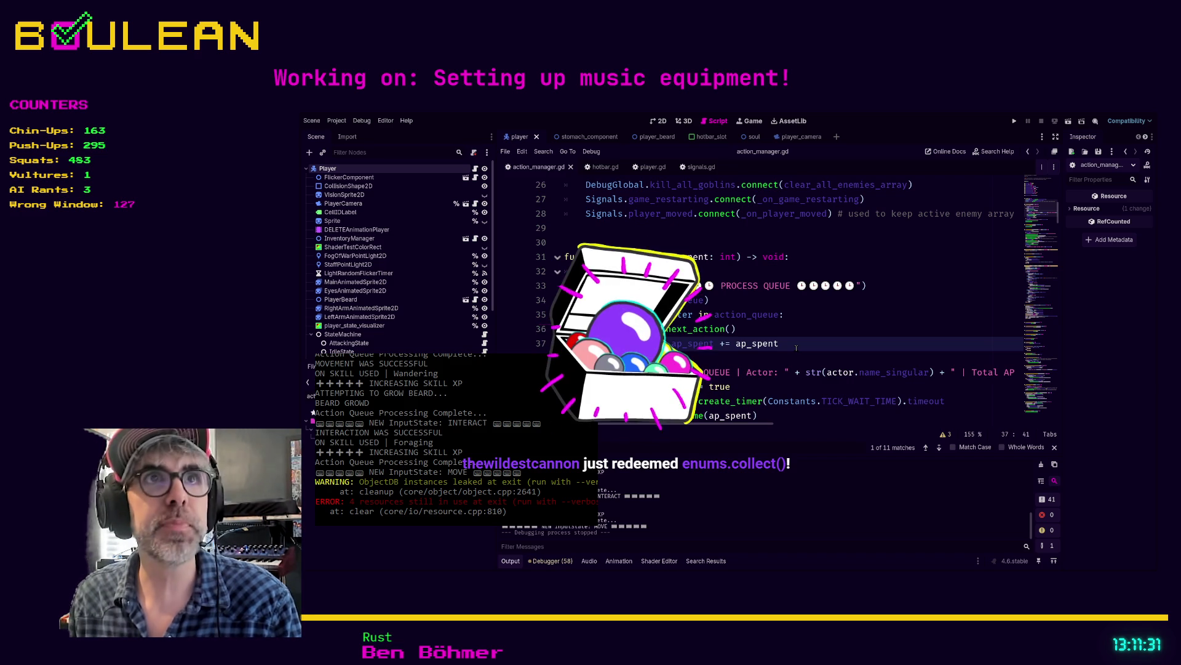
{"action": "key", "text": "ctrl+shift+f"}
{"action": "key", "text": "Return"}
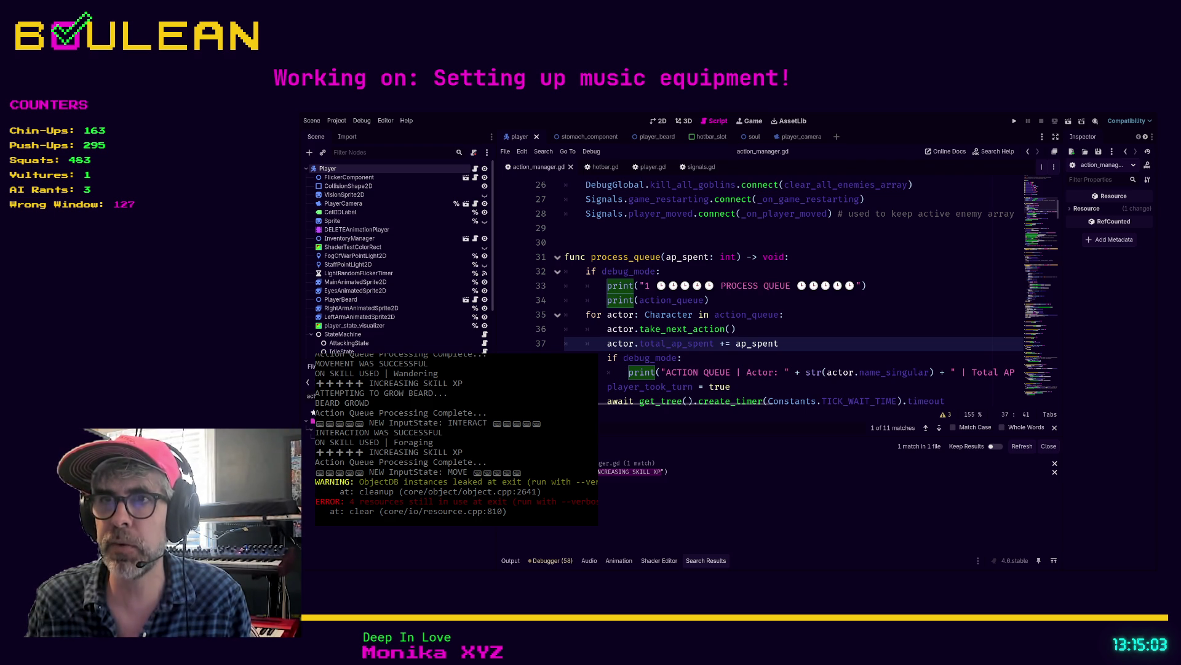
{"action": "key", "text": "Up"}
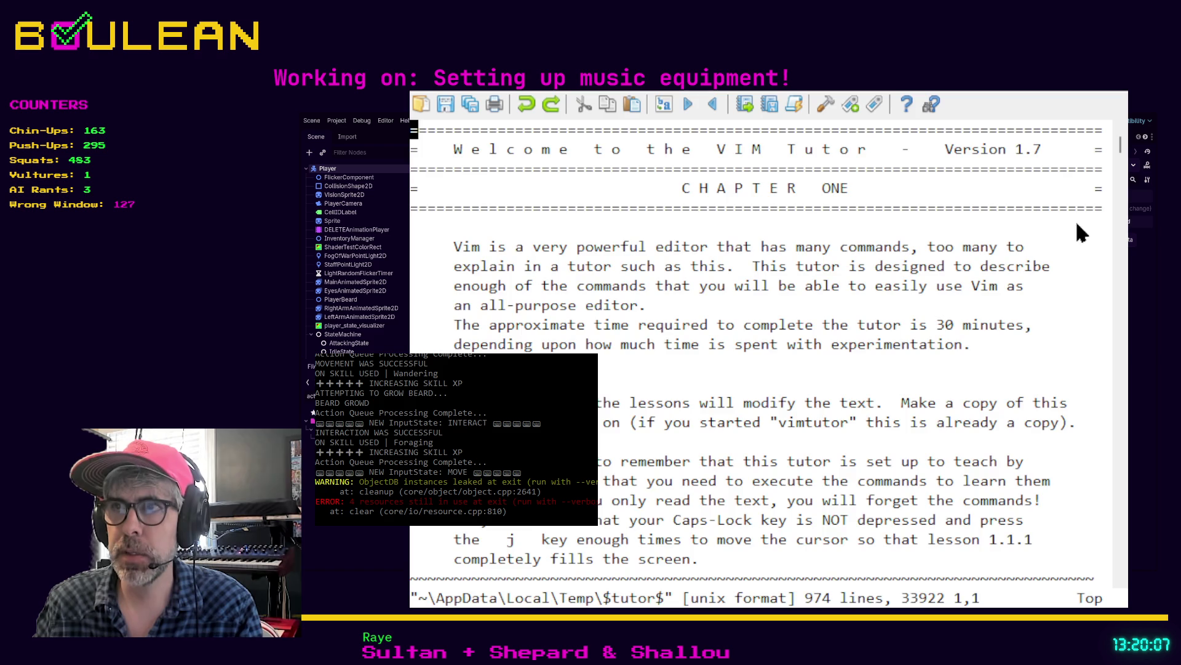
- Scroll the tutor text back up to the Lesson 1.4.1 heading and step onto its first line
{"action": "scroll", "coordinate": [1080, 234], "scroll_direction": "down", "scroll_amount": 12}
{"action": "left_click", "coordinate": [1115, 421]}
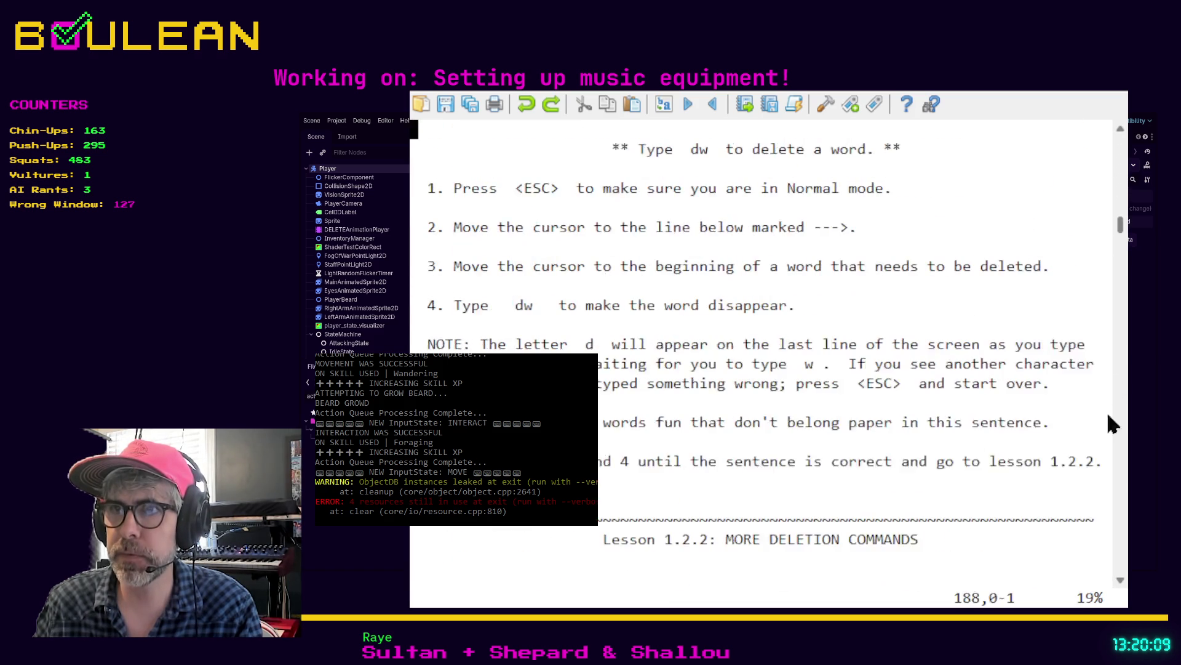
{"action": "left_click_drag", "start_coordinate": [1121, 232], "coordinate": [1102, 464]}
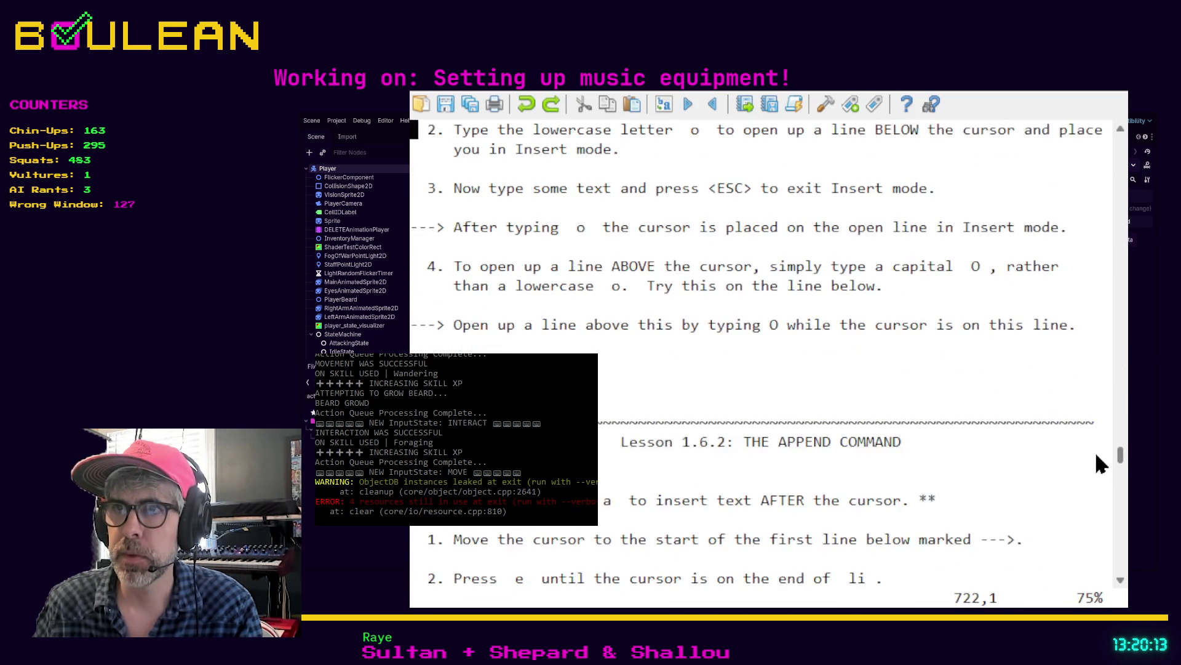
{"action": "scroll", "coordinate": [850, 345], "scroll_direction": "up", "scroll_amount": 3}
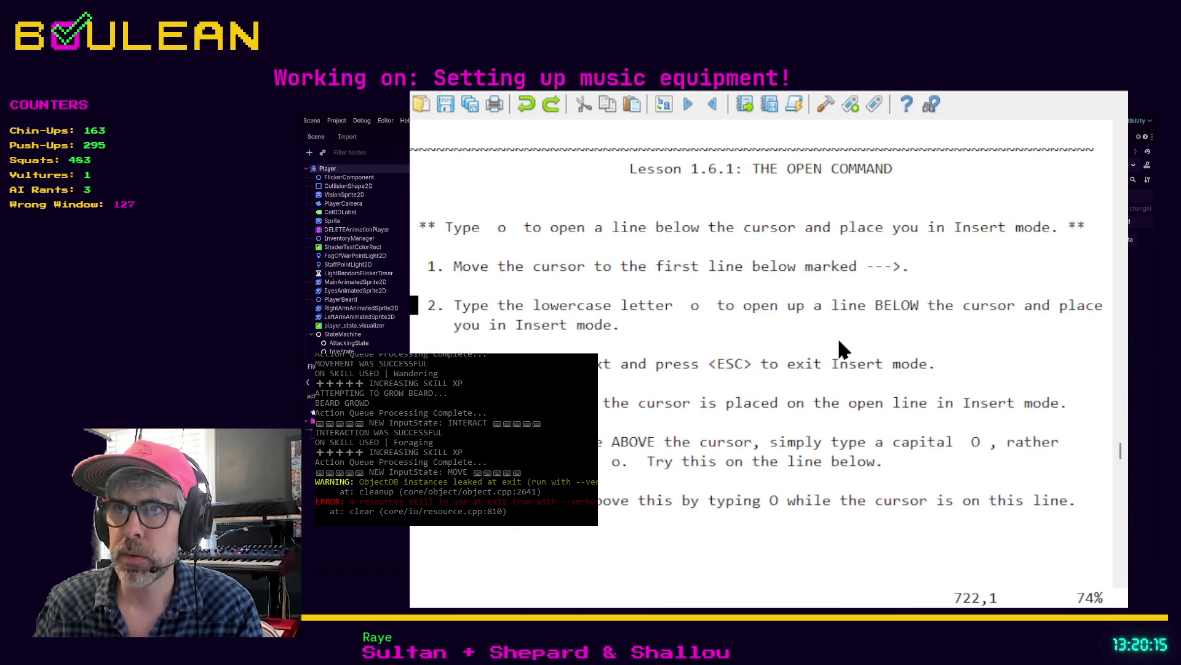
{"action": "scroll", "coordinate": [818, 234], "scroll_direction": "up", "scroll_amount": 5}
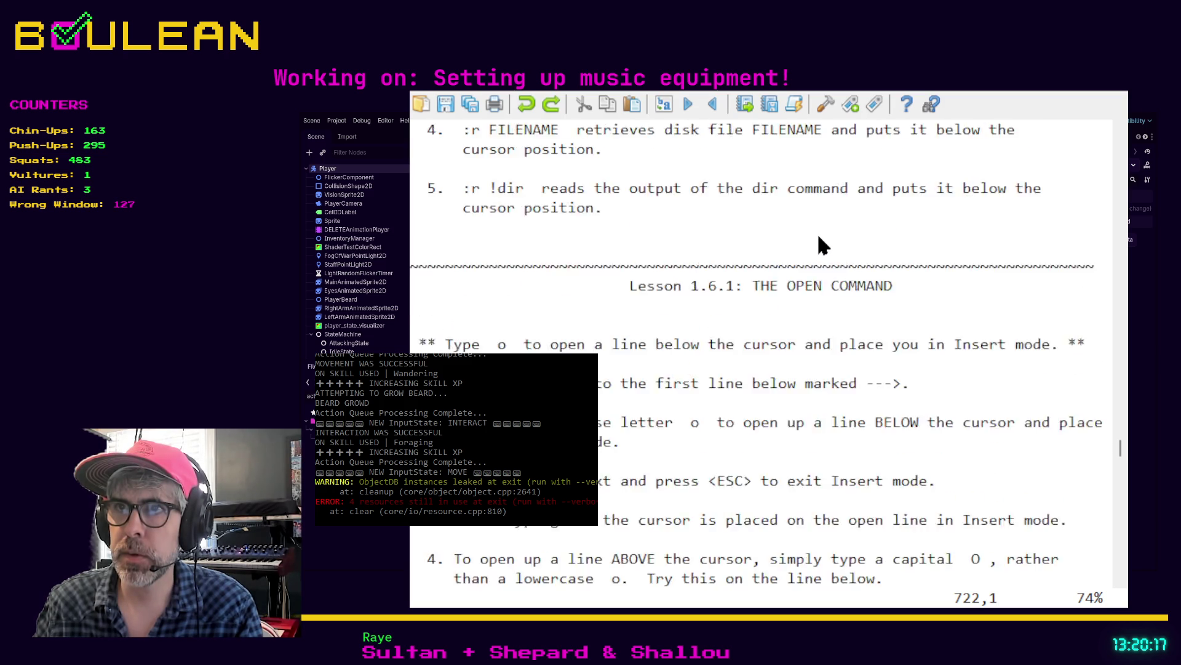
{"action": "scroll", "coordinate": [841, 254], "scroll_direction": "up", "scroll_amount": 4}
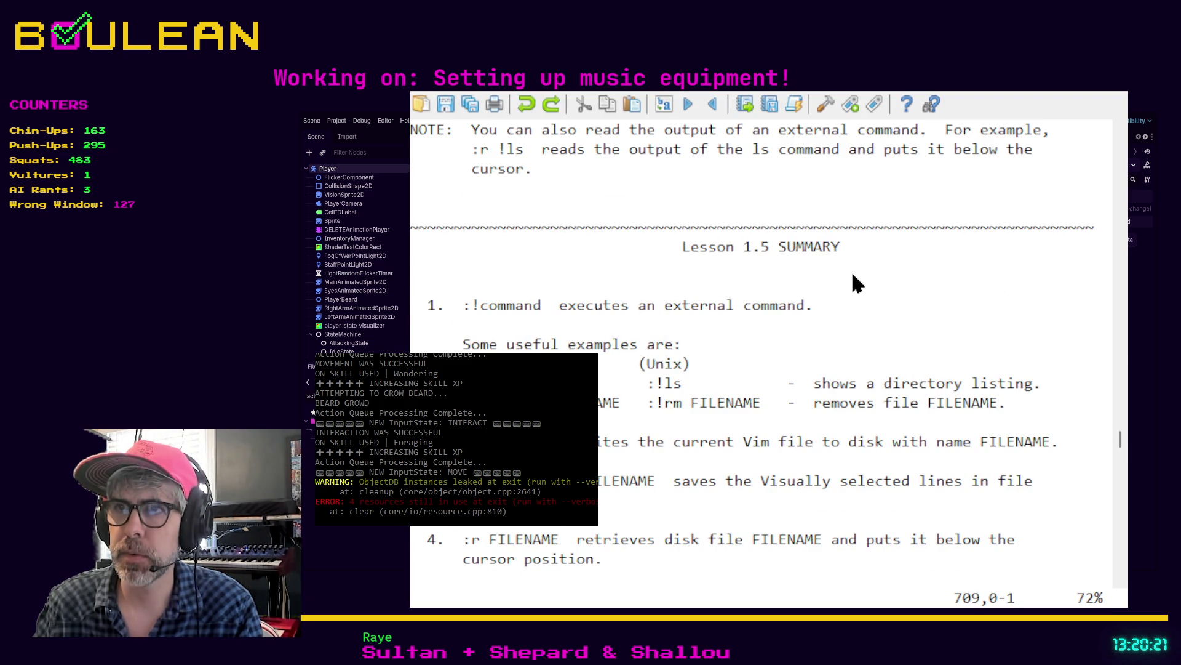
{"action": "scroll", "coordinate": [857, 283], "scroll_direction": "up", "scroll_amount": 3}
{"action": "scroll", "coordinate": [854, 278], "scroll_direction": "up", "scroll_amount": 2}
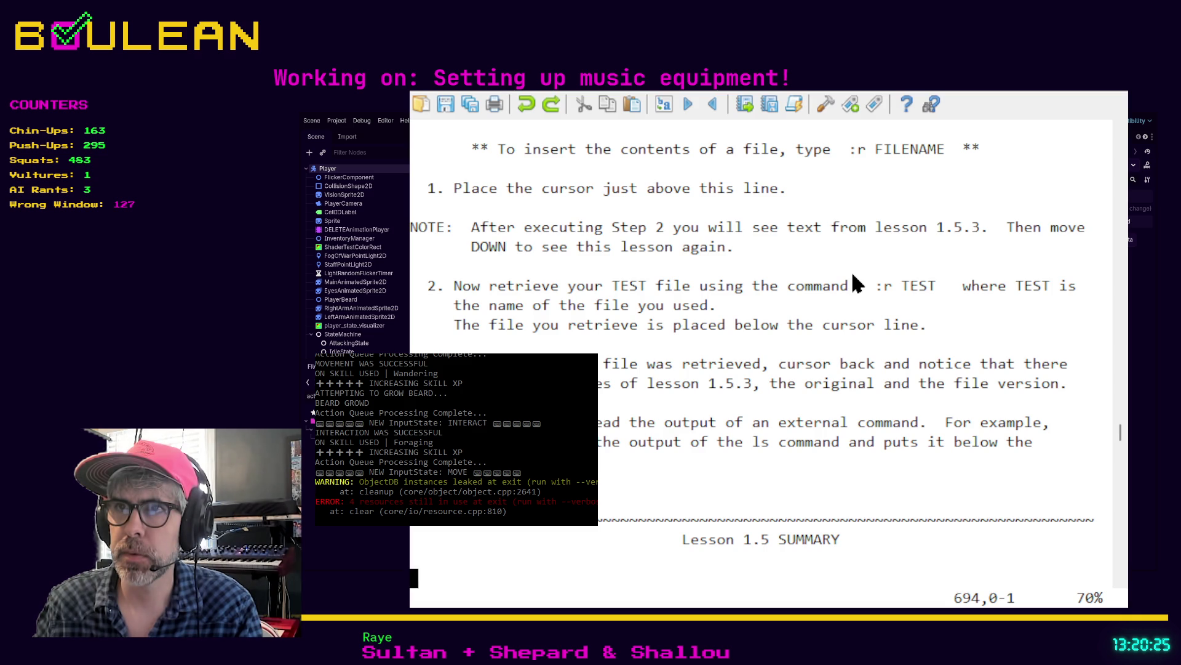
{"action": "scroll", "coordinate": [853, 276], "scroll_direction": "up", "scroll_amount": 2}
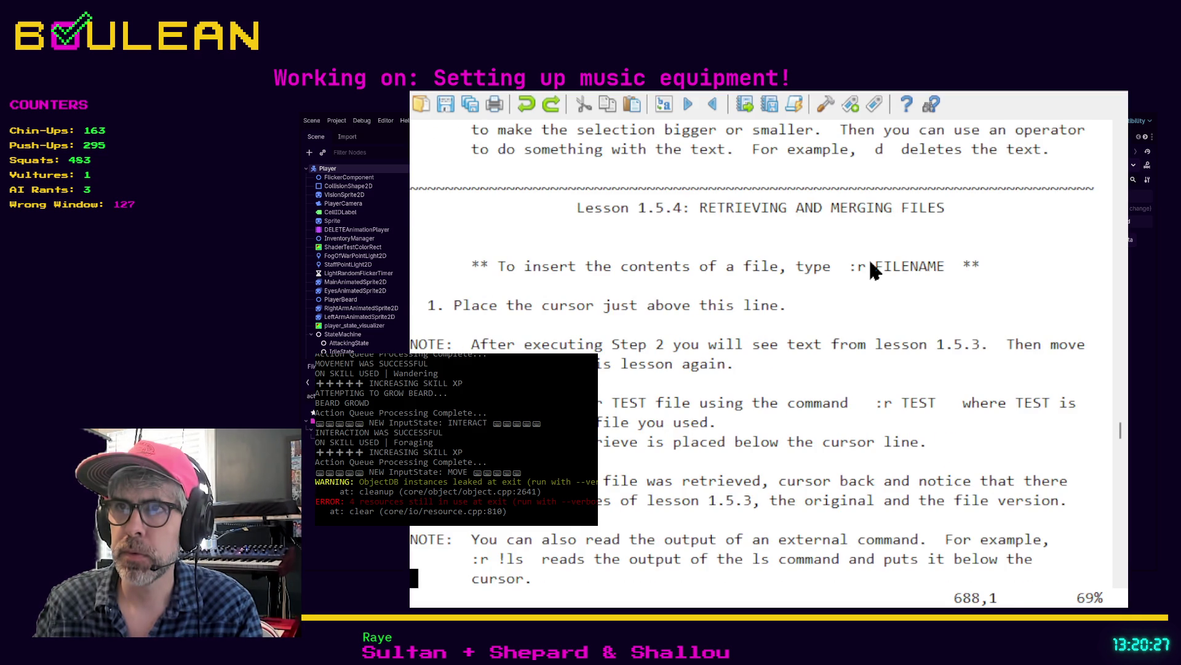
{"action": "scroll", "coordinate": [870, 270], "scroll_direction": "up", "scroll_amount": 7}
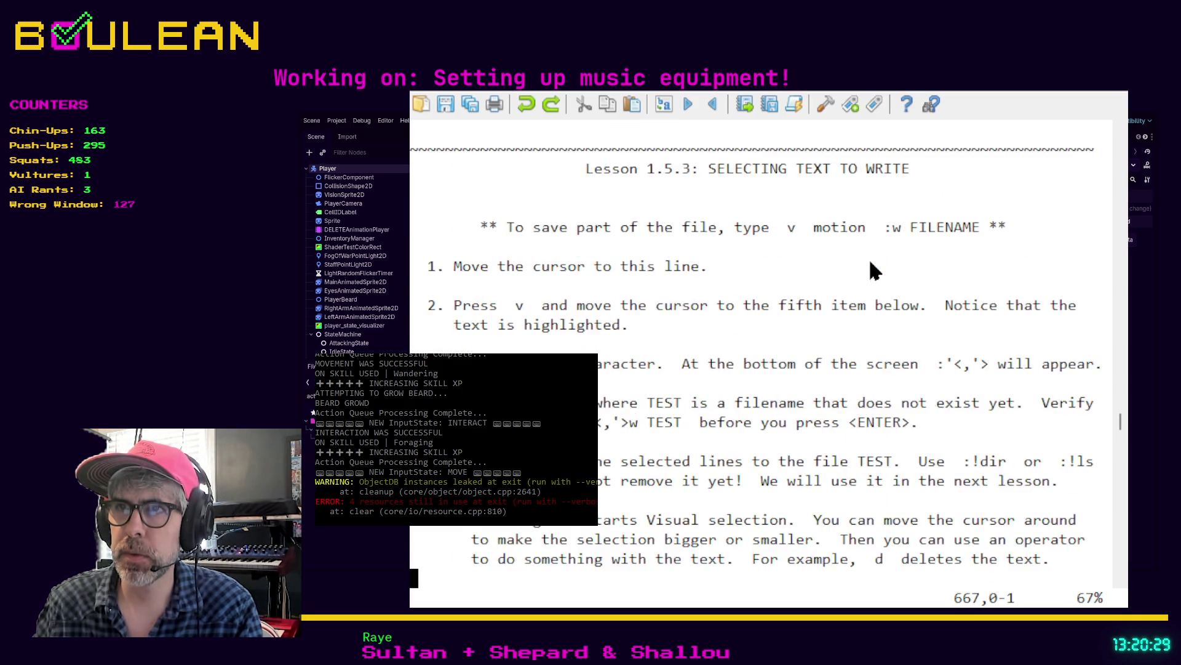
{"action": "scroll", "coordinate": [875, 270], "scroll_direction": "up", "scroll_amount": 1}
{"action": "scroll", "coordinate": [870, 270], "scroll_direction": "down", "scroll_amount": 1}
{"action": "scroll", "coordinate": [870, 270], "scroll_direction": "up", "scroll_amount": 6}
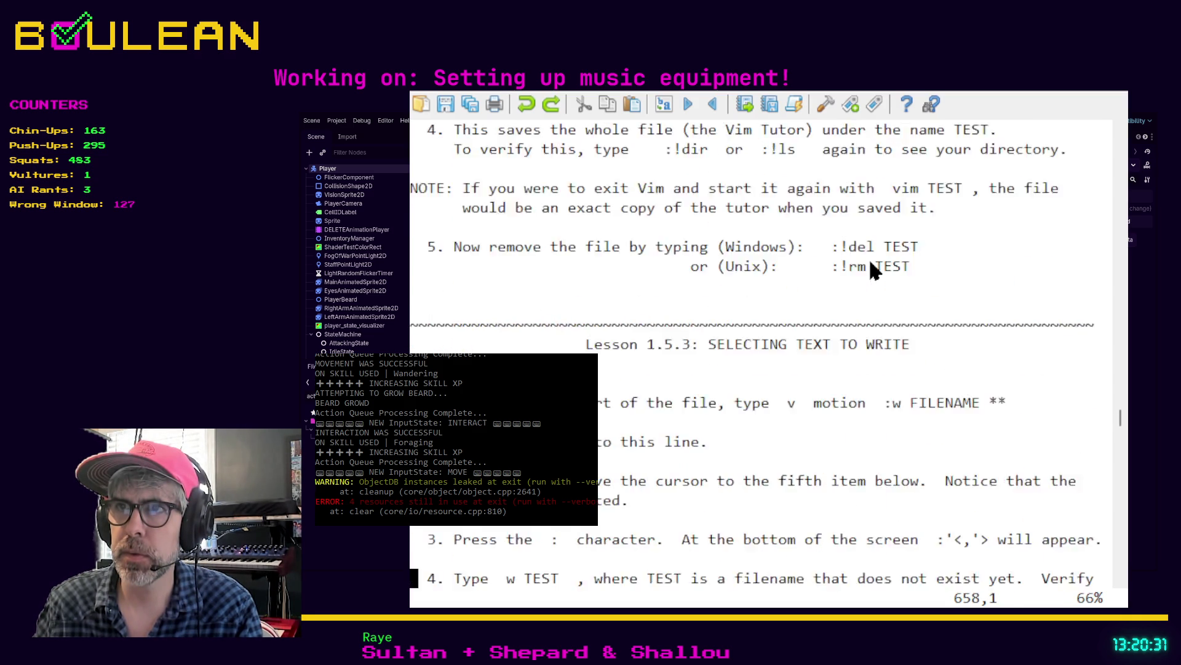
{"action": "scroll", "coordinate": [870, 263], "scroll_direction": "up", "scroll_amount": 3}
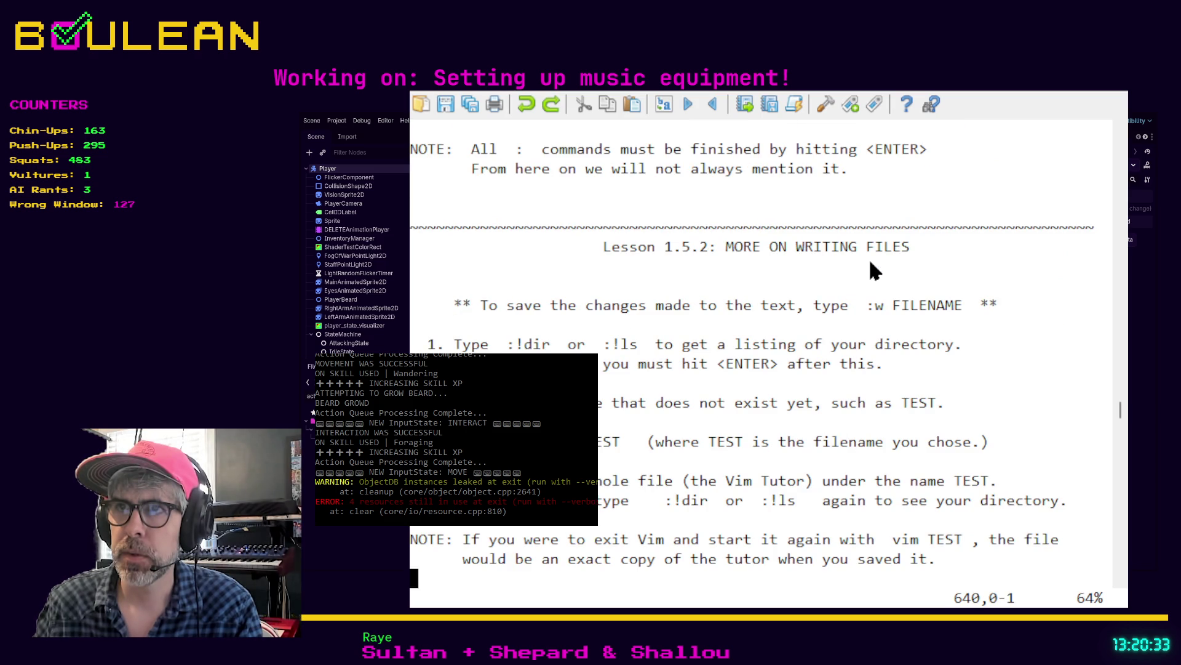
{"action": "scroll", "coordinate": [870, 263], "scroll_direction": "up", "scroll_amount": 2}
{"action": "scroll", "coordinate": [874, 270], "scroll_direction": "up", "scroll_amount": 4}
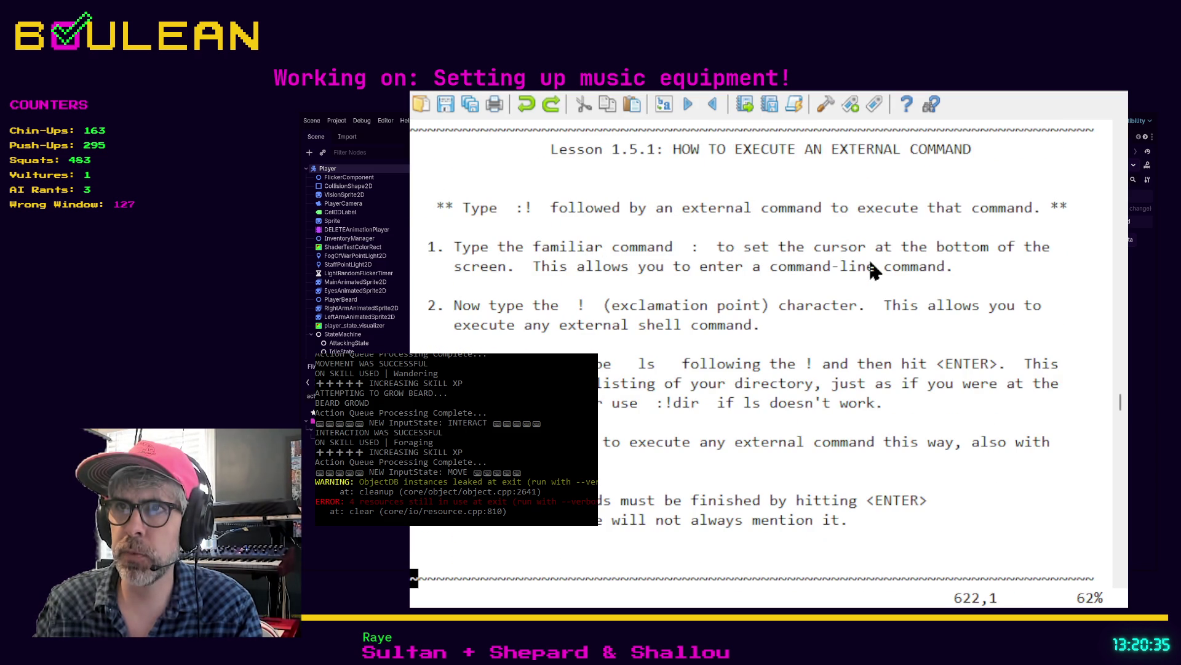
{"action": "scroll", "coordinate": [874, 271], "scroll_direction": "up", "scroll_amount": 2}
{"action": "scroll", "coordinate": [874, 271], "scroll_direction": "up", "scroll_amount": 6}
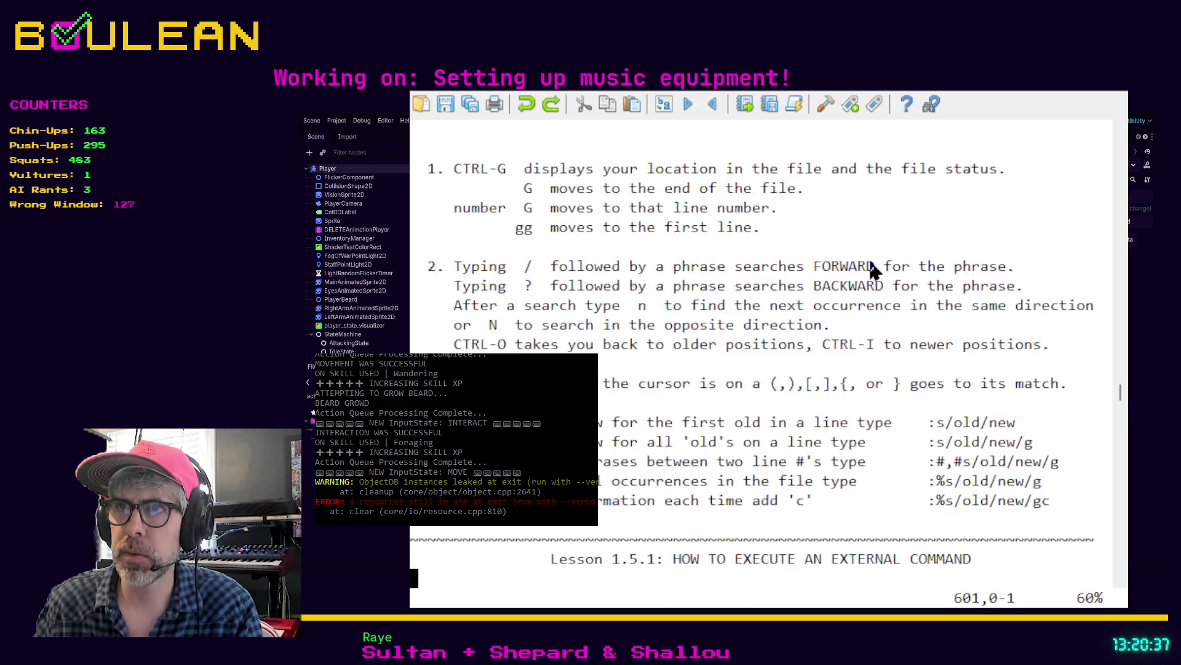
{"action": "scroll", "coordinate": [870, 263], "scroll_direction": "up", "scroll_amount": 2}
{"action": "scroll", "coordinate": [837, 346], "scroll_direction": "up", "scroll_amount": 4}
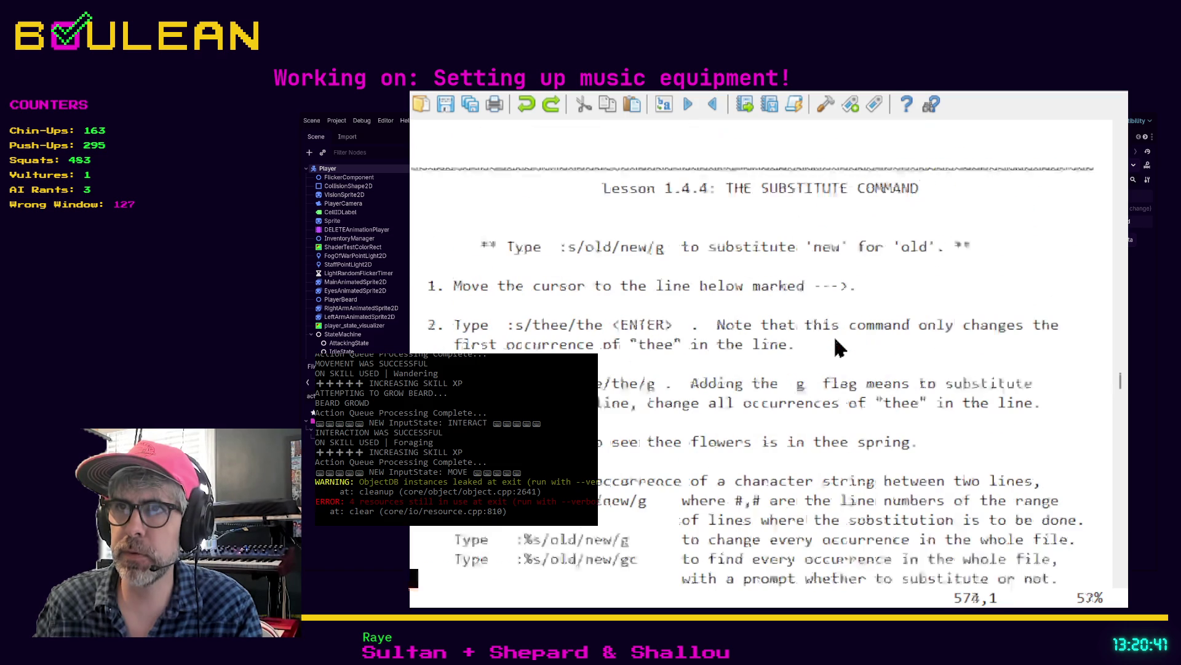
{"action": "scroll", "coordinate": [837, 347], "scroll_direction": "up", "scroll_amount": 4}
{"action": "scroll", "coordinate": [835, 339], "scroll_direction": "up", "scroll_amount": 3}
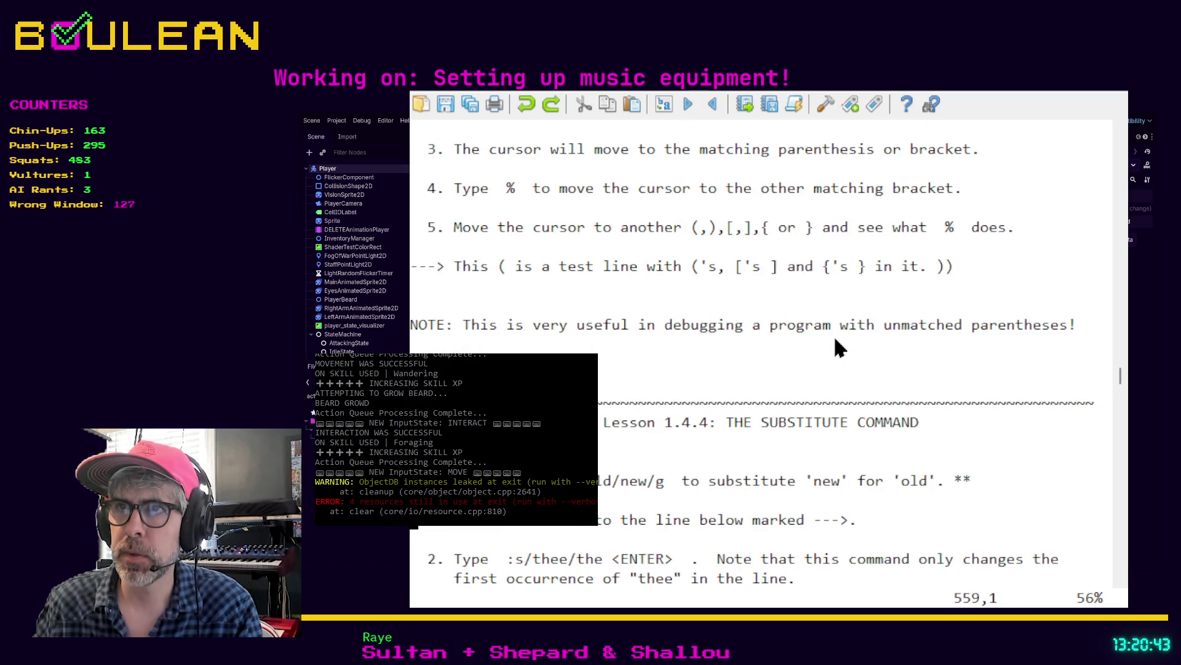
{"action": "scroll", "coordinate": [835, 339], "scroll_direction": "up", "scroll_amount": 16}
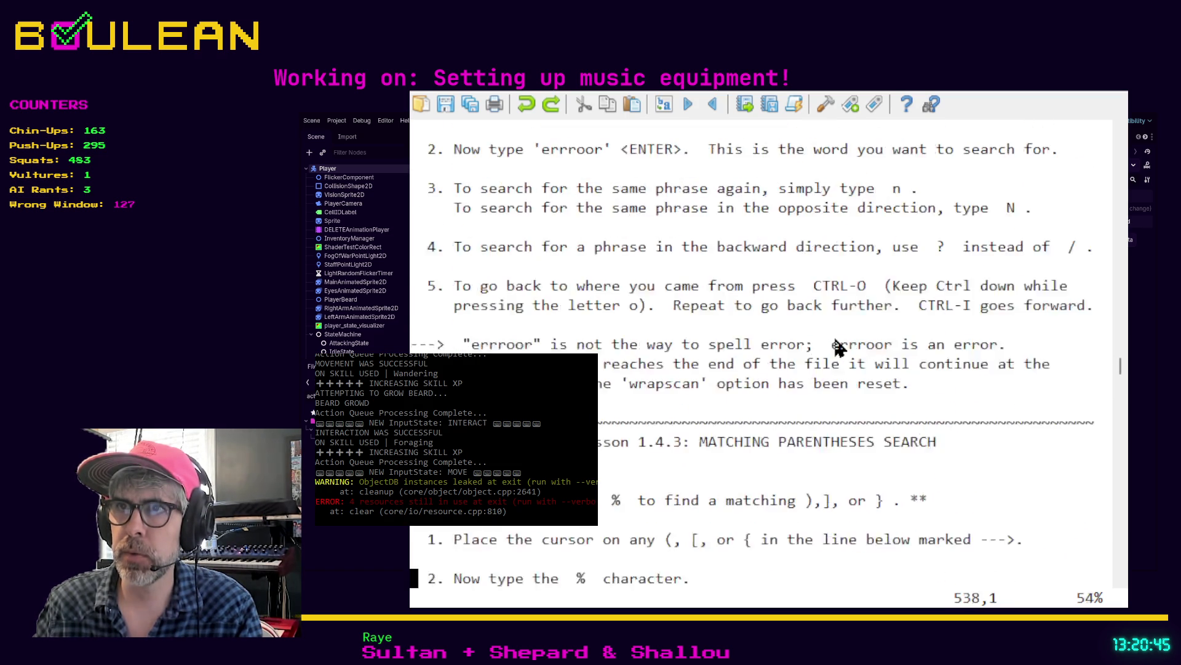
{"action": "scroll", "coordinate": [838, 348], "scroll_direction": "up", "scroll_amount": 8}
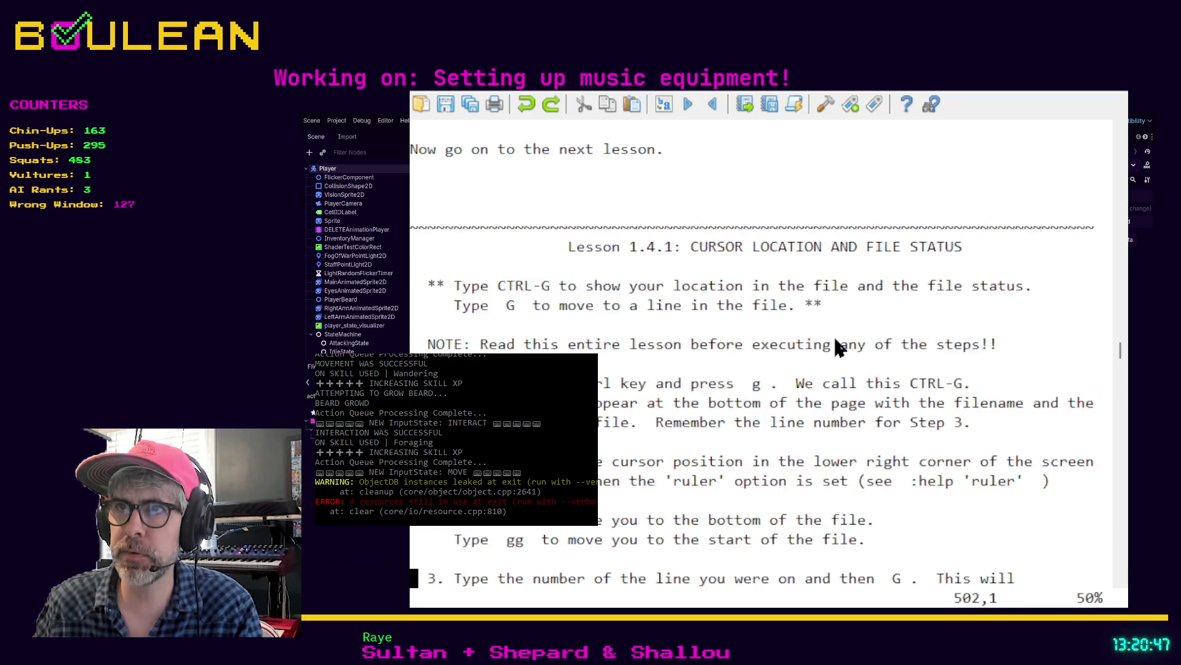
{"action": "scroll", "coordinate": [838, 347], "scroll_direction": "down", "scroll_amount": 9}
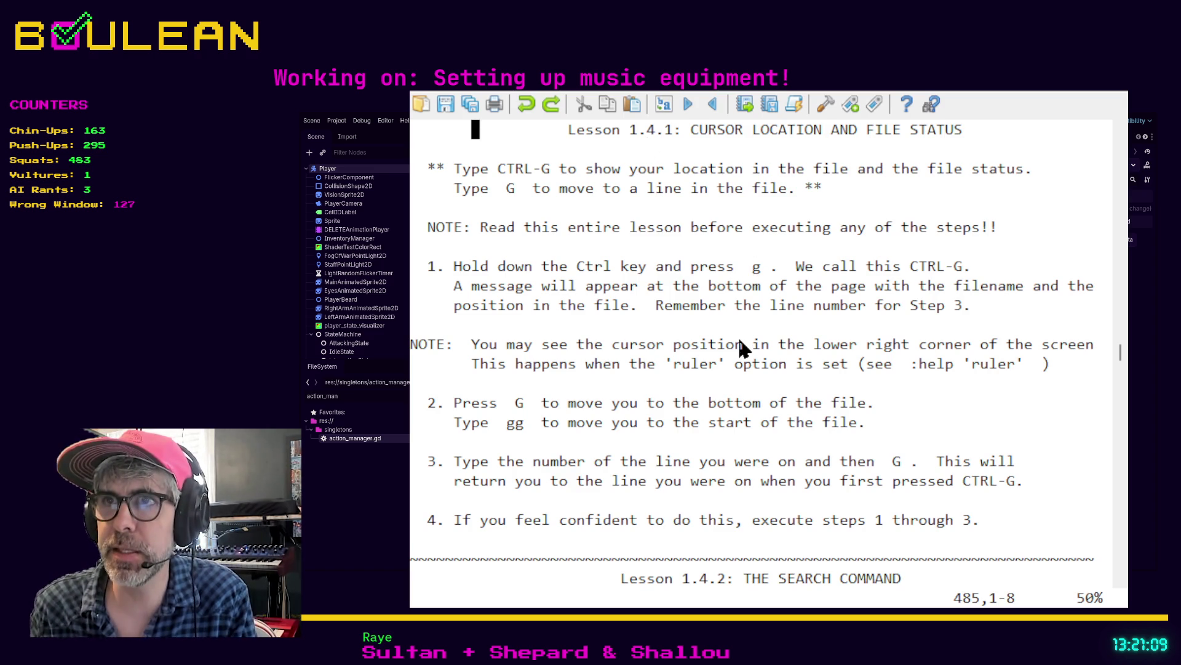
{"action": "scroll", "coordinate": [741, 342], "scroll_direction": "up", "scroll_amount": 7}
{"action": "scroll", "coordinate": [741, 342], "scroll_direction": "up", "scroll_amount": 7}
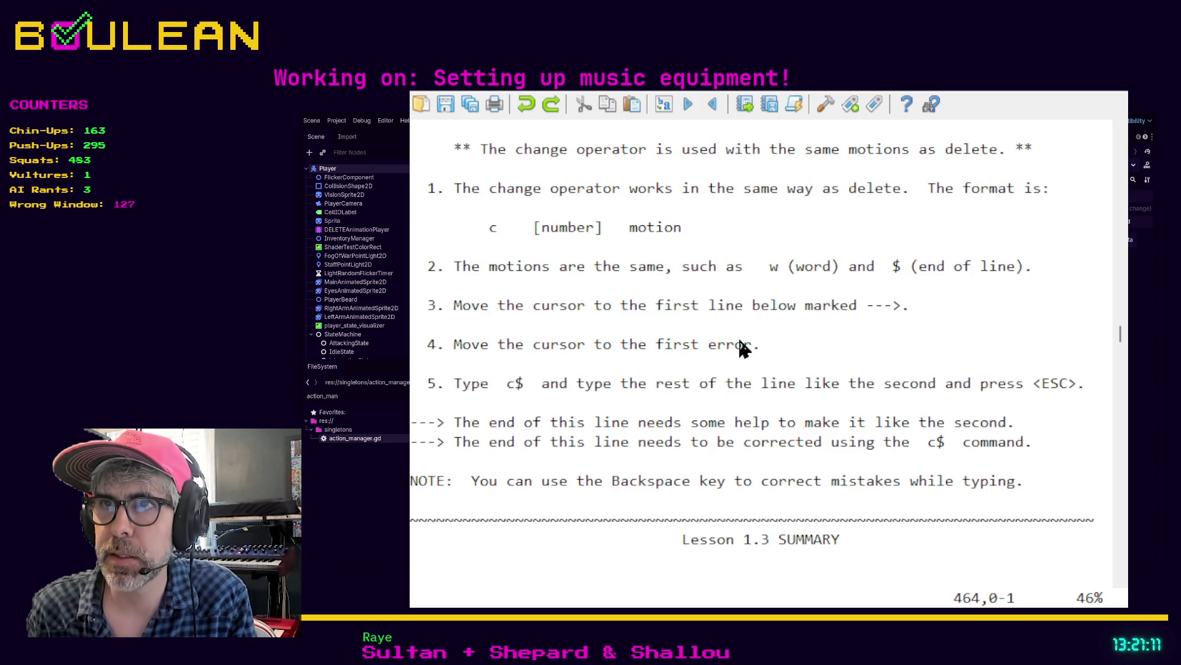
{"action": "scroll", "coordinate": [773, 258], "scroll_direction": "up", "scroll_amount": 2}
{"action": "scroll", "coordinate": [774, 259], "scroll_direction": "down", "scroll_amount": 10}
{"action": "scroll", "coordinate": [774, 258], "scroll_direction": "down", "scroll_amount": 8}
{"action": "scroll", "coordinate": [774, 258], "scroll_direction": "up", "scroll_amount": 1}
{"action": "scroll", "coordinate": [773, 258], "scroll_direction": "down", "scroll_amount": 1}
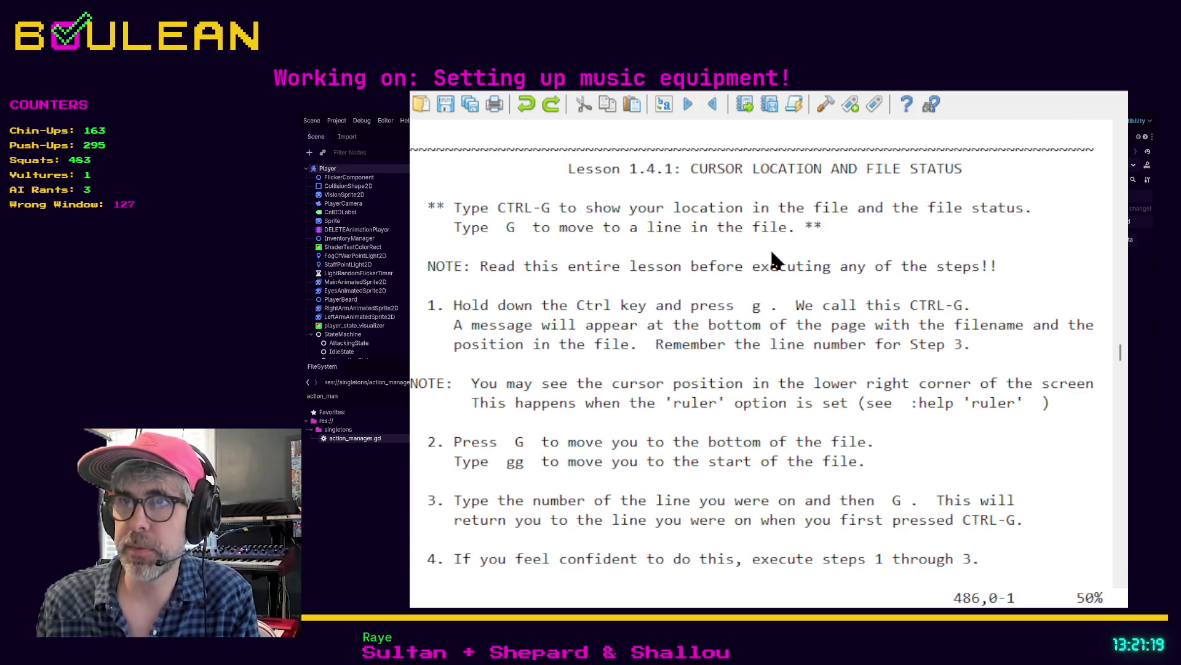
{"action": "key", "text": "j"}
{"action": "key", "text": "j"}
{"action": "key", "text": "j"}
{"action": "key", "text": "j"}
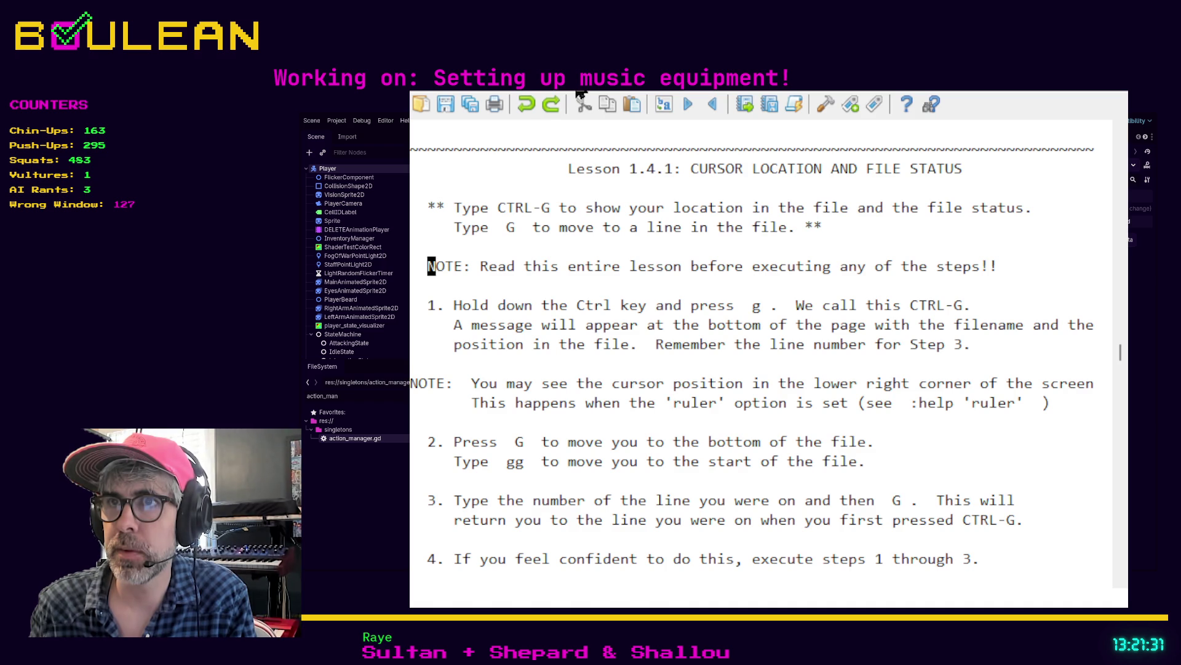
{"action": "left_click", "coordinate": [633, 441]}
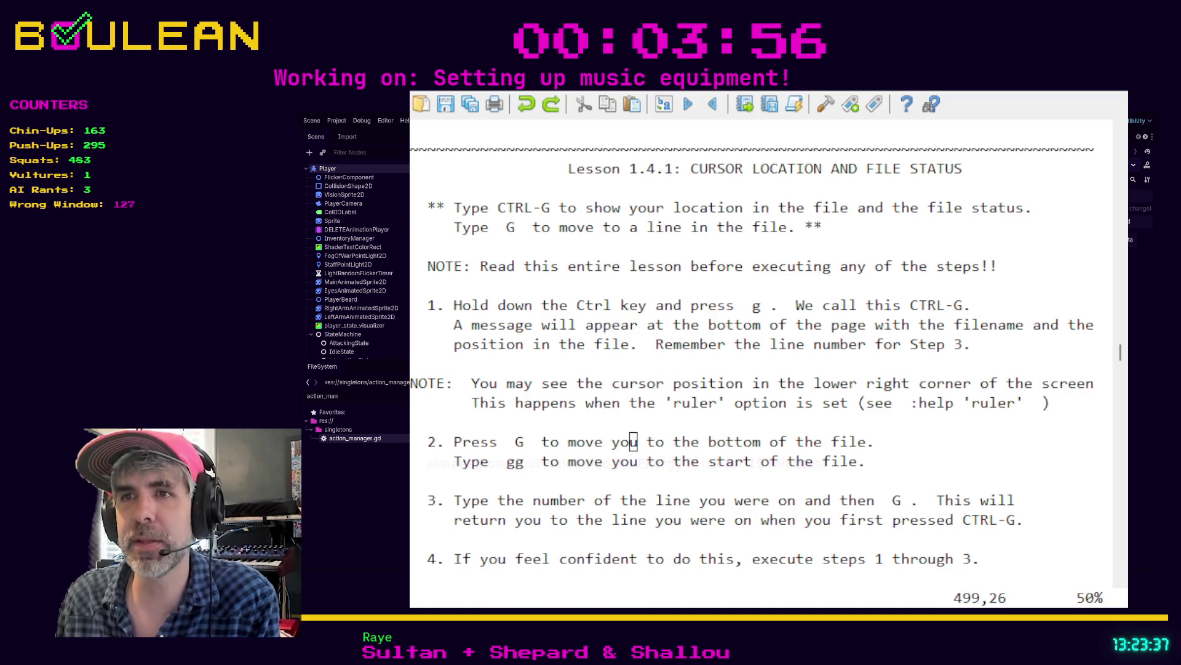
- Move from Lesson 1.4.1's opening line down past the NOTE into step 1, landing on 'call'
{"action": "left_click", "coordinate": [642, 227]}
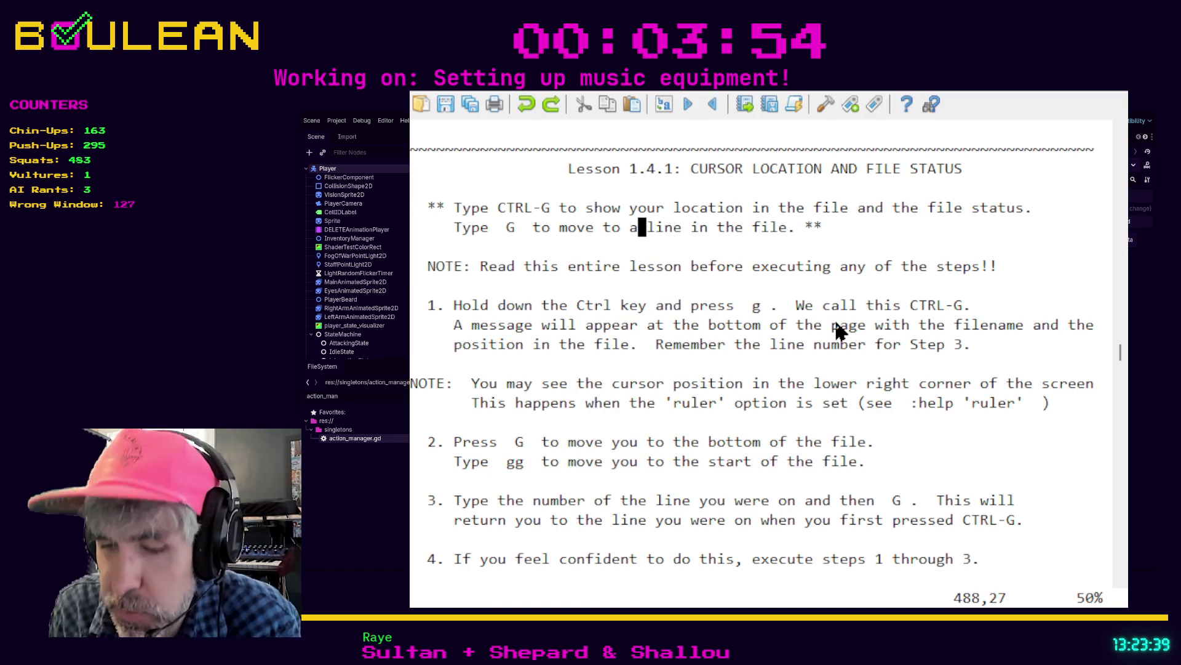
{"action": "key", "text": "j"}
{"action": "key", "text": "j"}
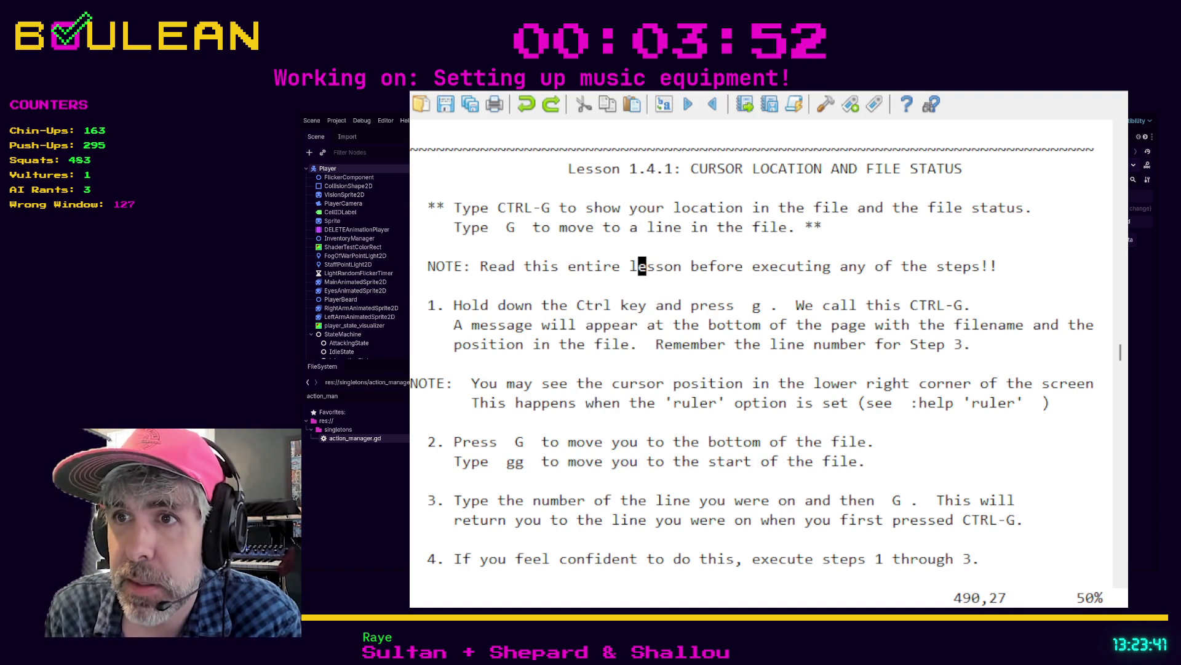
{"action": "key", "text": "j"}
{"action": "key", "text": "j"}
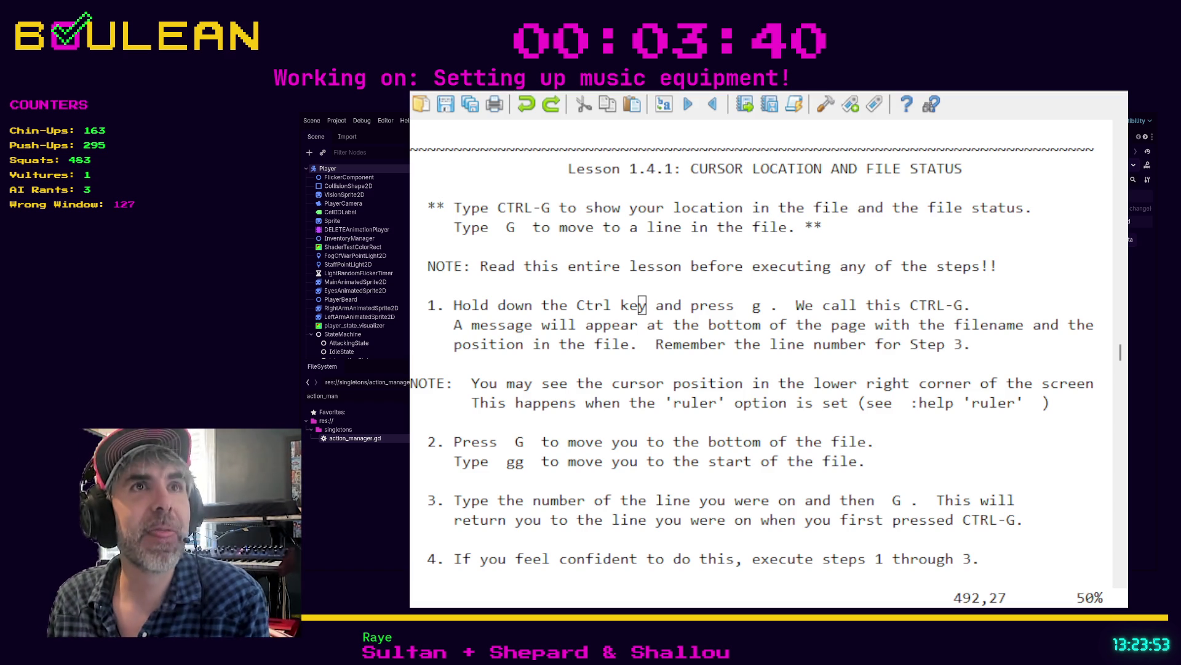
{"action": "left_click", "coordinate": [817, 306]}
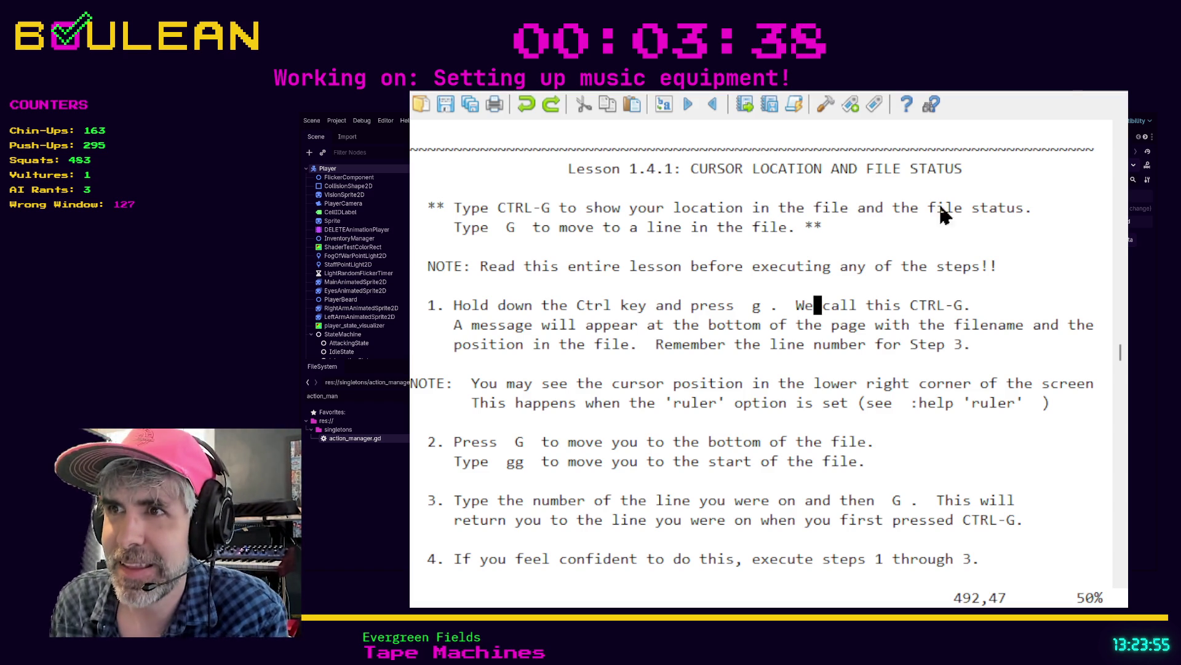
{"action": "key", "text": "super+Up"}
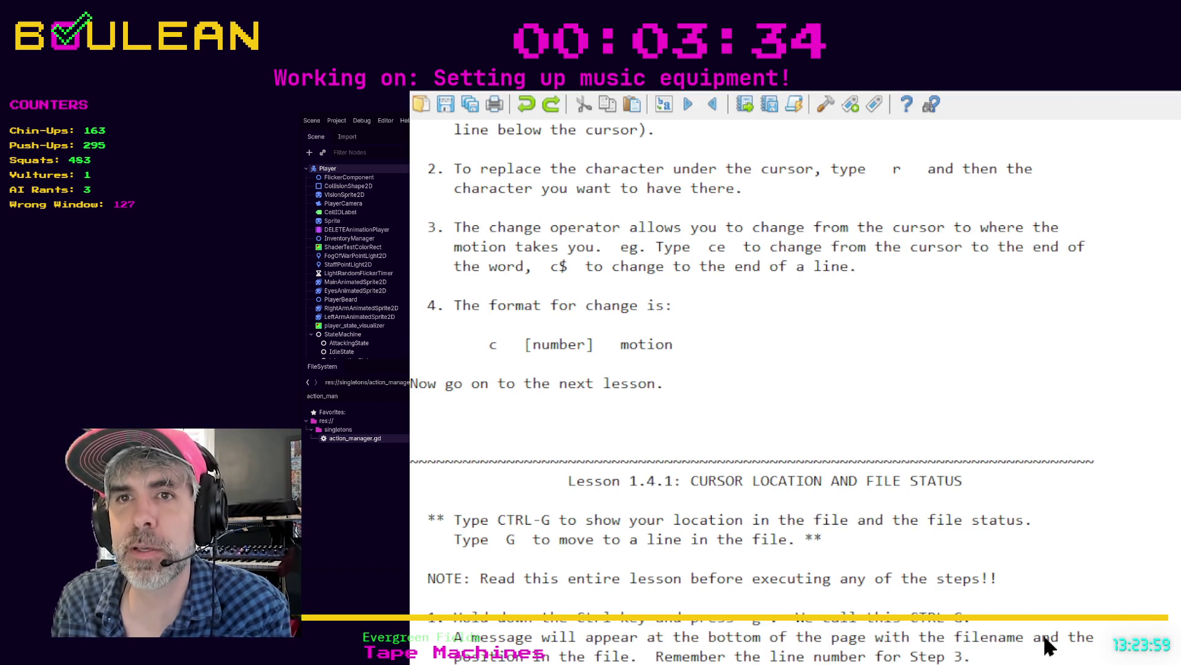
- Scroll down until Lesson 1.4.1 and its four CTRL-G and G steps fill the window
{"action": "scroll", "coordinate": [1046, 640], "scroll_direction": "up", "scroll_amount": 20}
{"action": "scroll", "coordinate": [1049, 651], "scroll_direction": "up", "scroll_amount": 20}
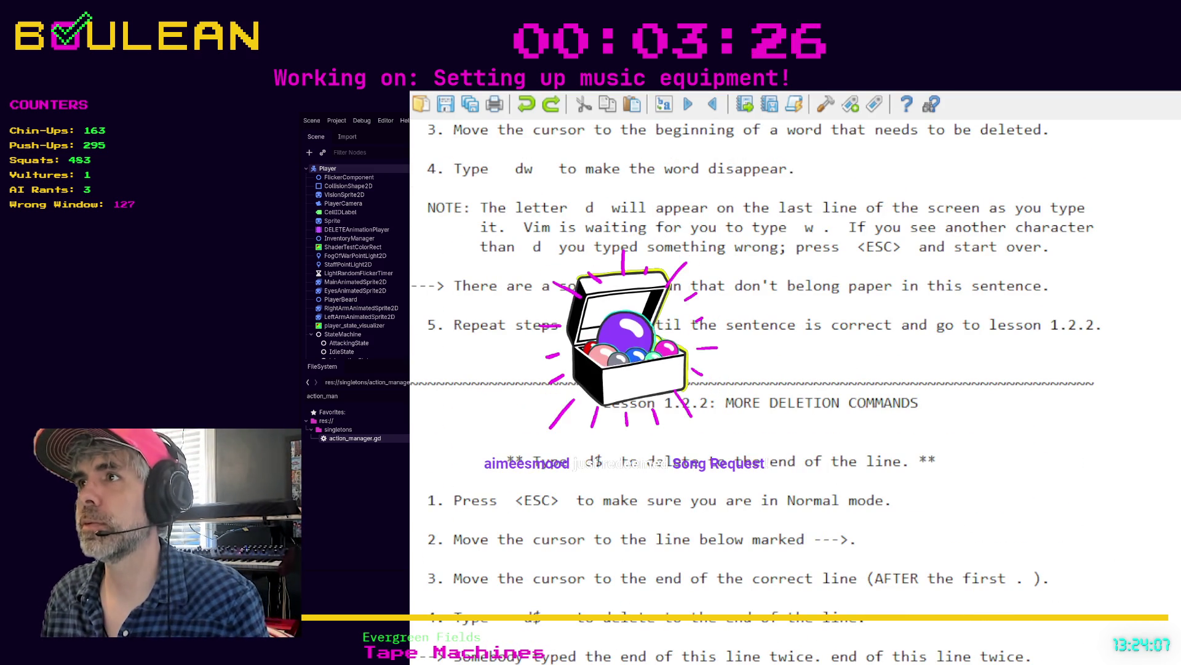
{"action": "scroll", "coordinate": [769, 351], "scroll_direction": "down", "scroll_amount": 10}
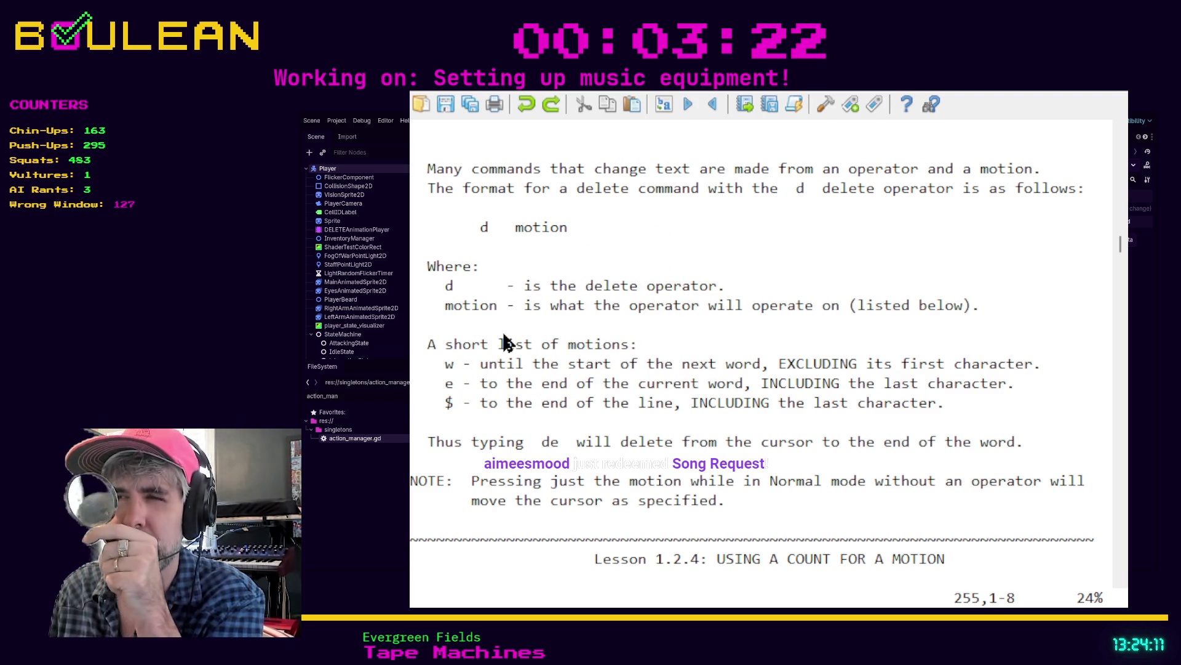
{"action": "scroll", "coordinate": [503, 340], "scroll_direction": "down", "scroll_amount": 1}
{"action": "scroll", "coordinate": [501, 333], "scroll_direction": "down", "scroll_amount": 3}
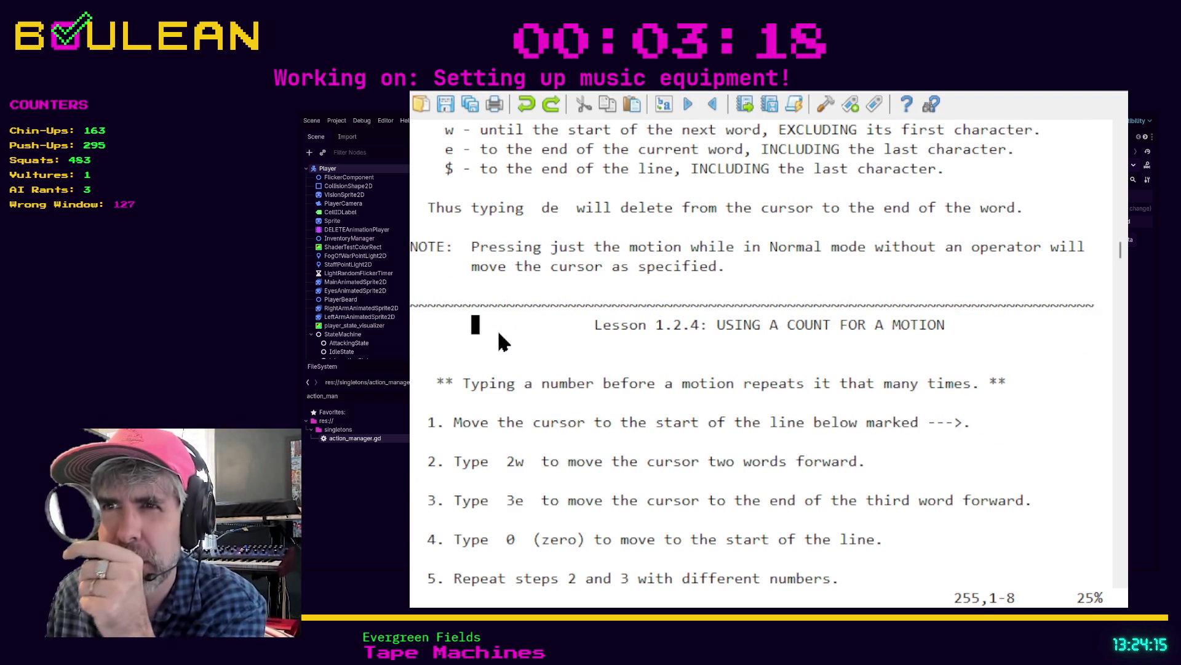
{"action": "scroll", "coordinate": [499, 333], "scroll_direction": "down", "scroll_amount": 4}
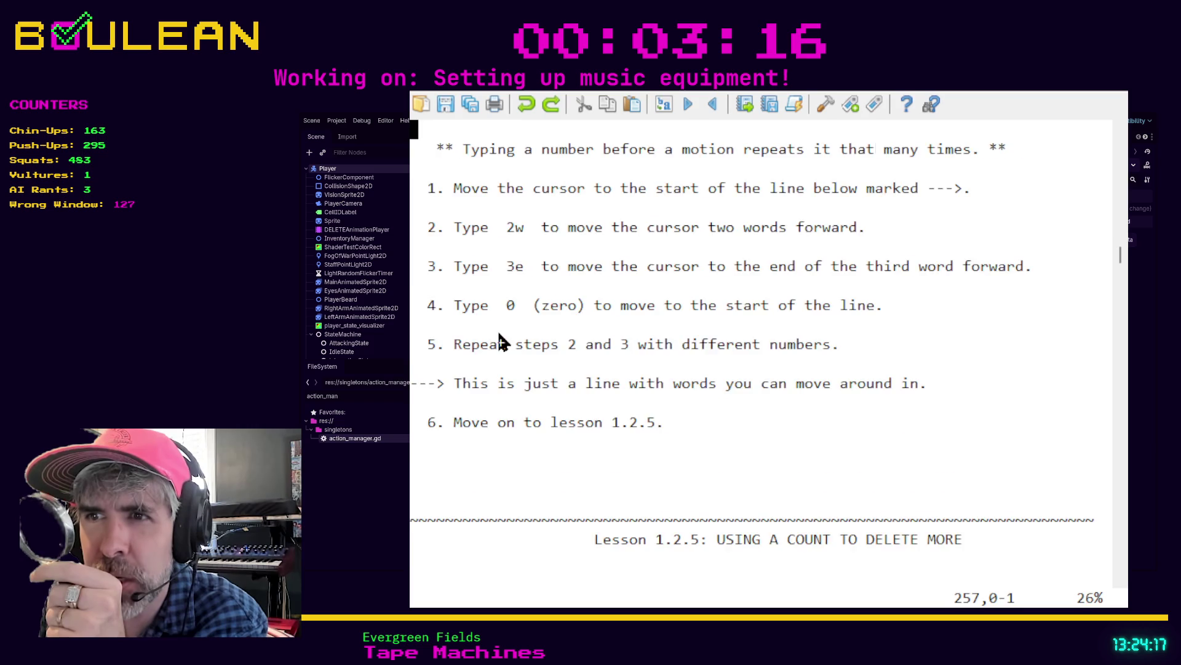
{"action": "scroll", "coordinate": [499, 333], "scroll_direction": "down", "scroll_amount": 3}
{"action": "scroll", "coordinate": [499, 334], "scroll_direction": "down", "scroll_amount": 20}
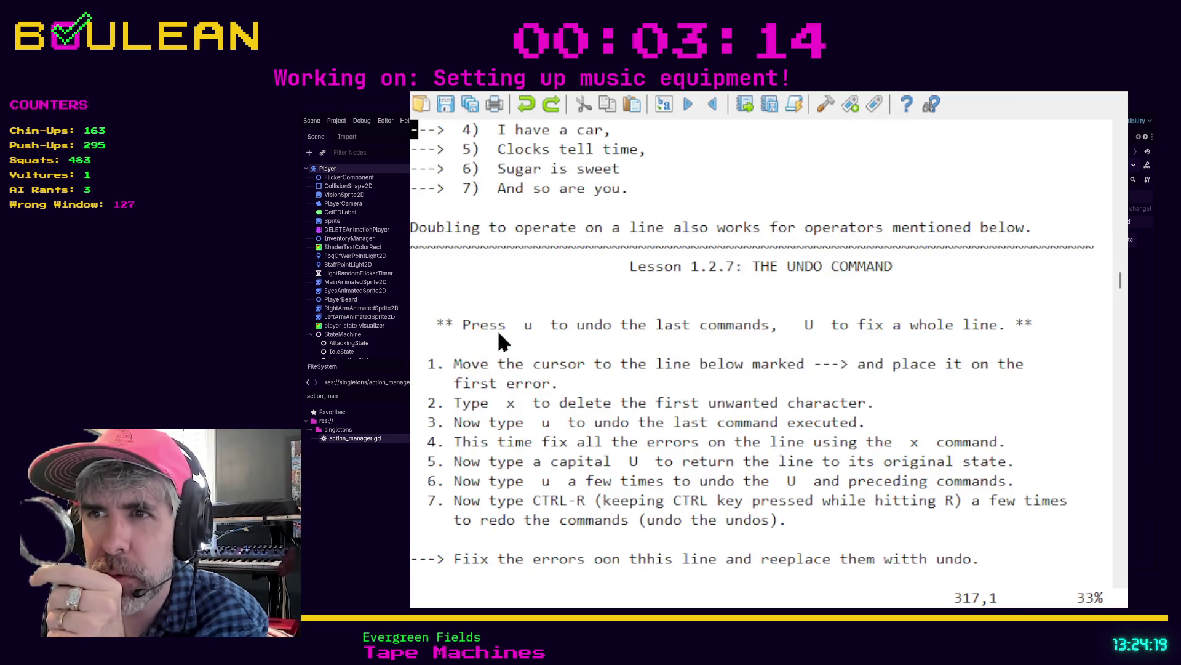
{"action": "scroll", "coordinate": [499, 334], "scroll_direction": "down", "scroll_amount": 11}
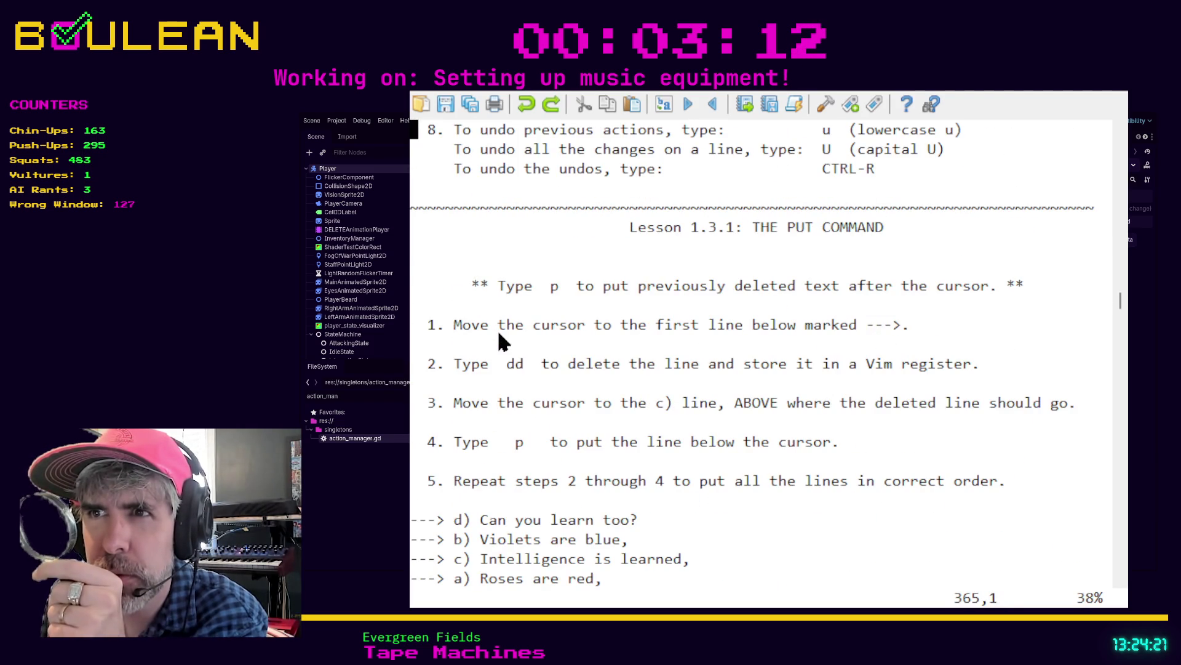
{"action": "scroll", "coordinate": [499, 334], "scroll_direction": "down", "scroll_amount": 1}
{"action": "scroll", "coordinate": [499, 334], "scroll_direction": "down", "scroll_amount": 16}
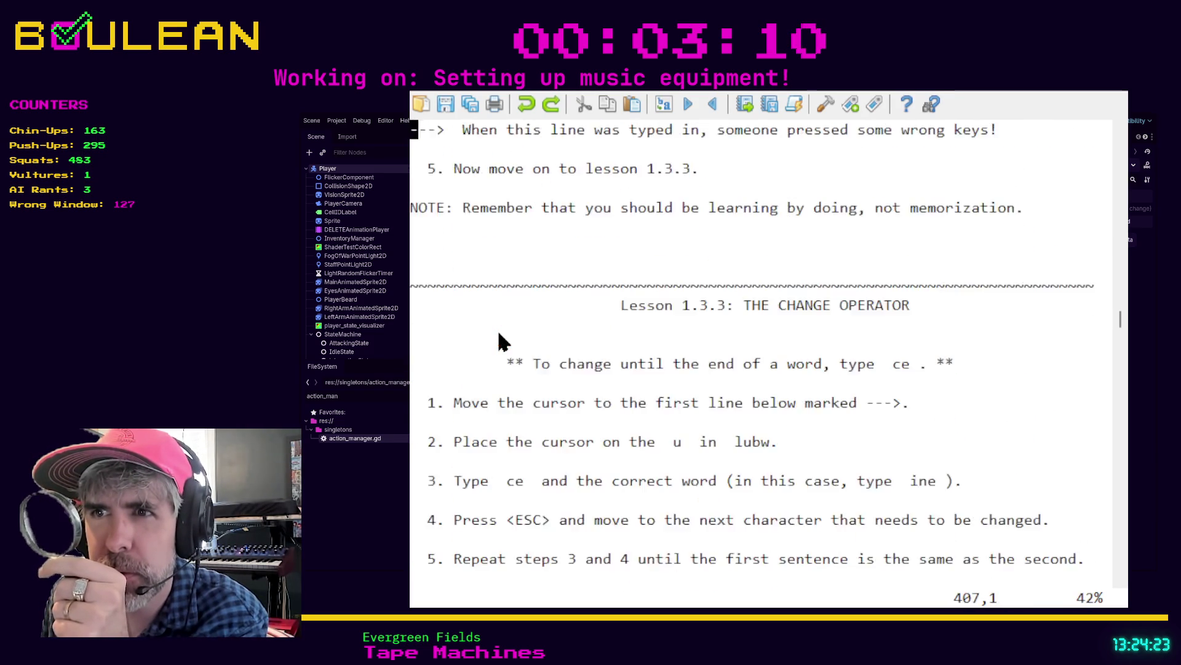
{"action": "scroll", "coordinate": [499, 334], "scroll_direction": "down", "scroll_amount": 6}
{"action": "scroll", "coordinate": [499, 334], "scroll_direction": "down", "scroll_amount": 6}
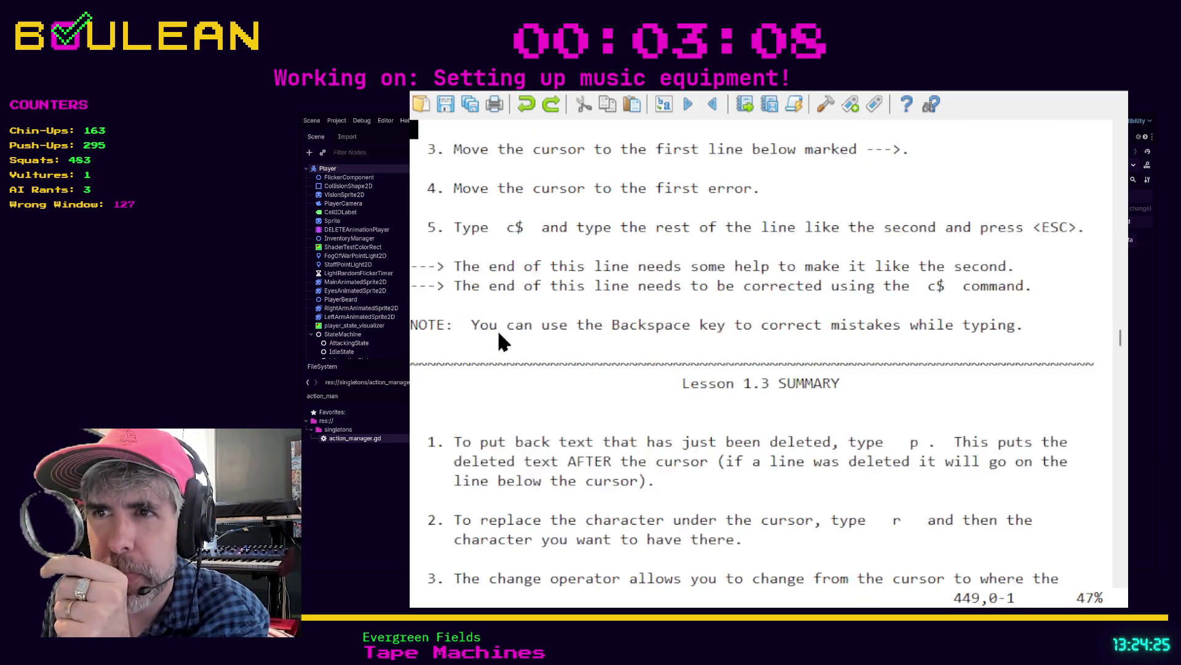
{"action": "scroll", "coordinate": [499, 335], "scroll_direction": "down", "scroll_amount": 10}
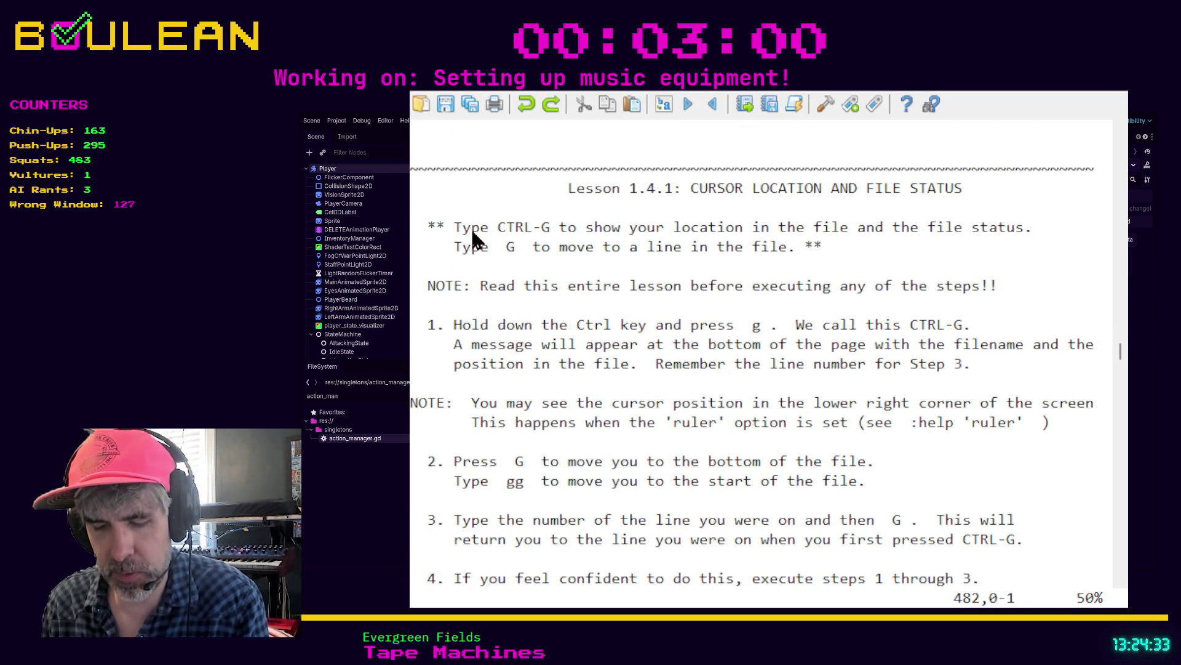
- Move two lines into Lesson 1.4.1 and show the file status with CTRL-G: 974 lines, 50%
{"action": "key", "text": "j"}
{"action": "key", "text": "j"}
{"action": "key", "text": "j"}
{"action": "key", "text": "j"}
{"action": "key", "text": "j"}
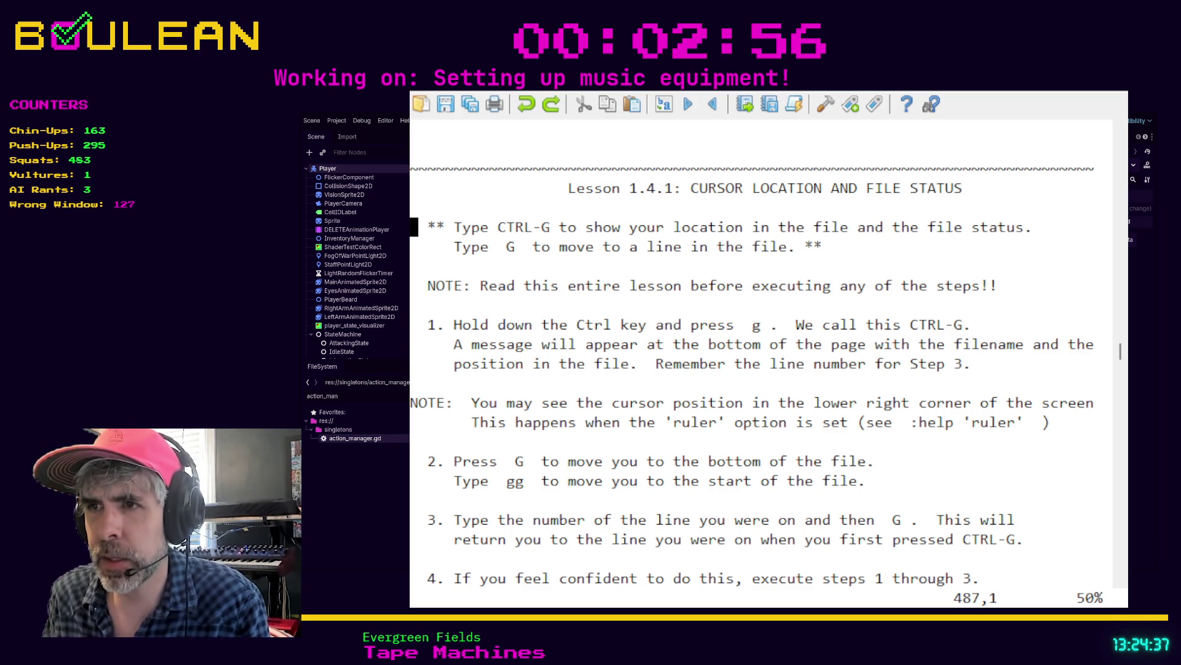
{"action": "key", "text": "ctrl+g"}
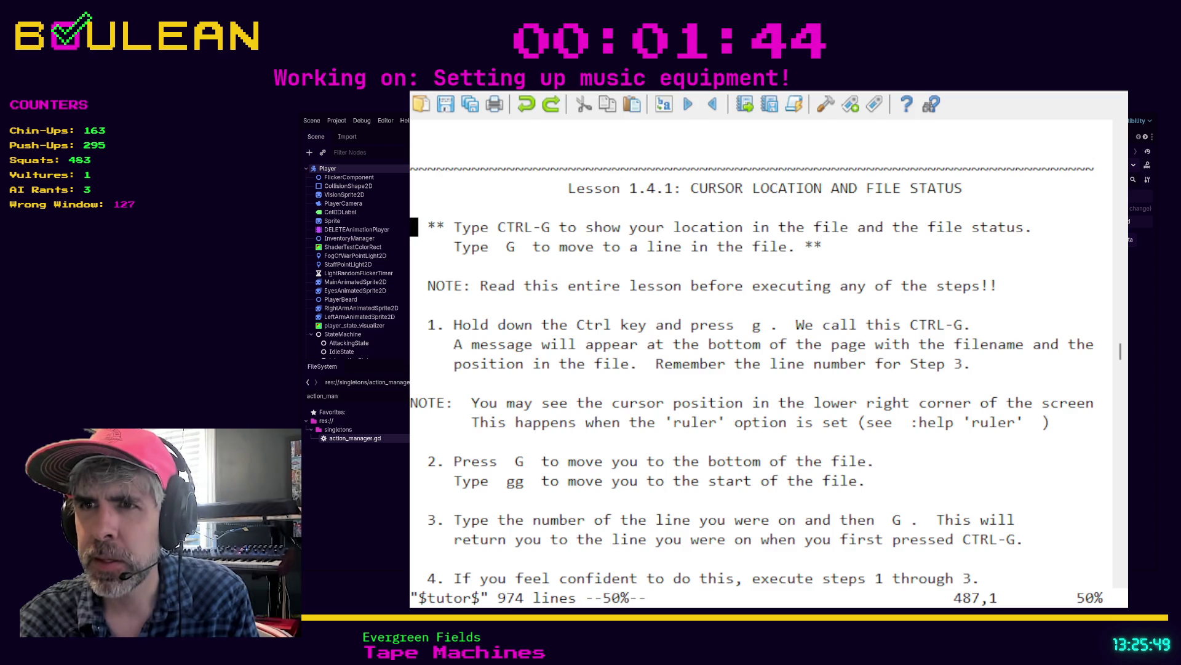
- Jump to the tutor's last line with G, its first with gg, then back to line 487
{"action": "key", "text": "shift+g"}
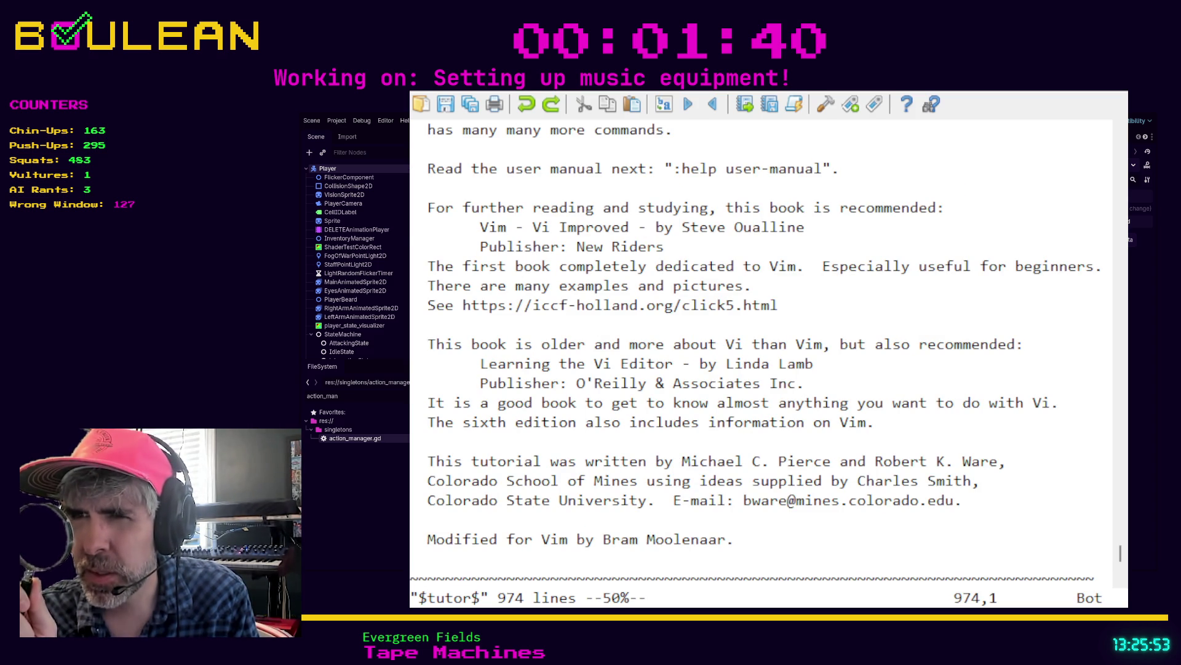
{"action": "key", "text": "g"}
{"action": "key", "text": "g"}
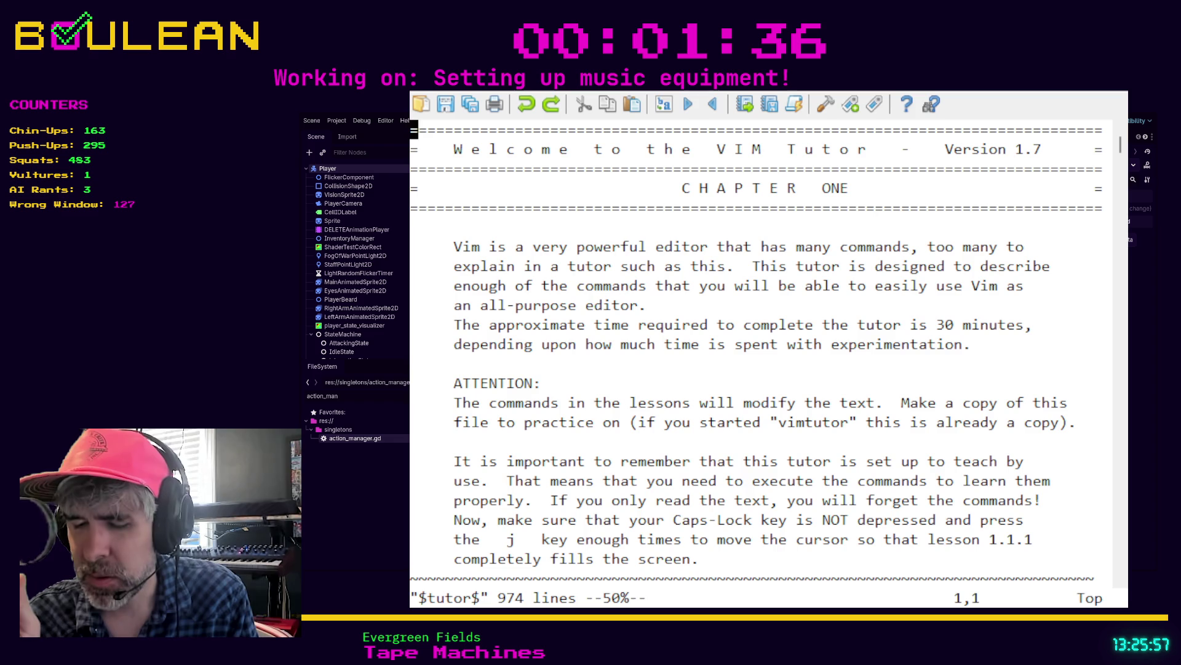
{"action": "type", "text": "487"}
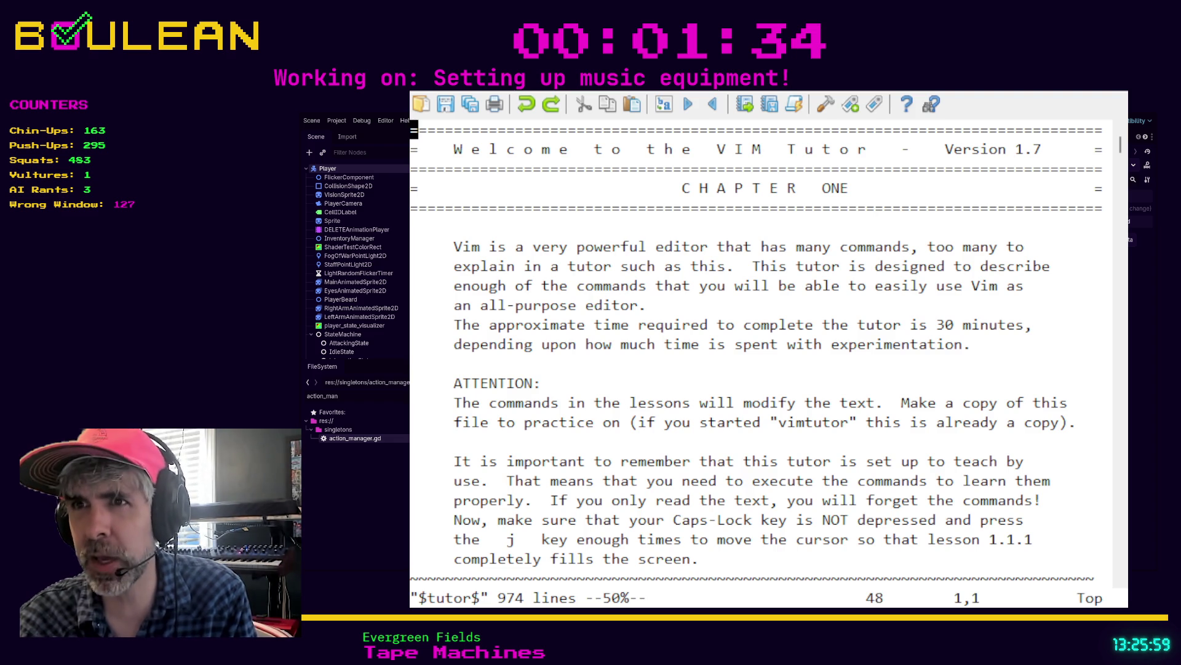
{"action": "key", "text": "shift+g"}
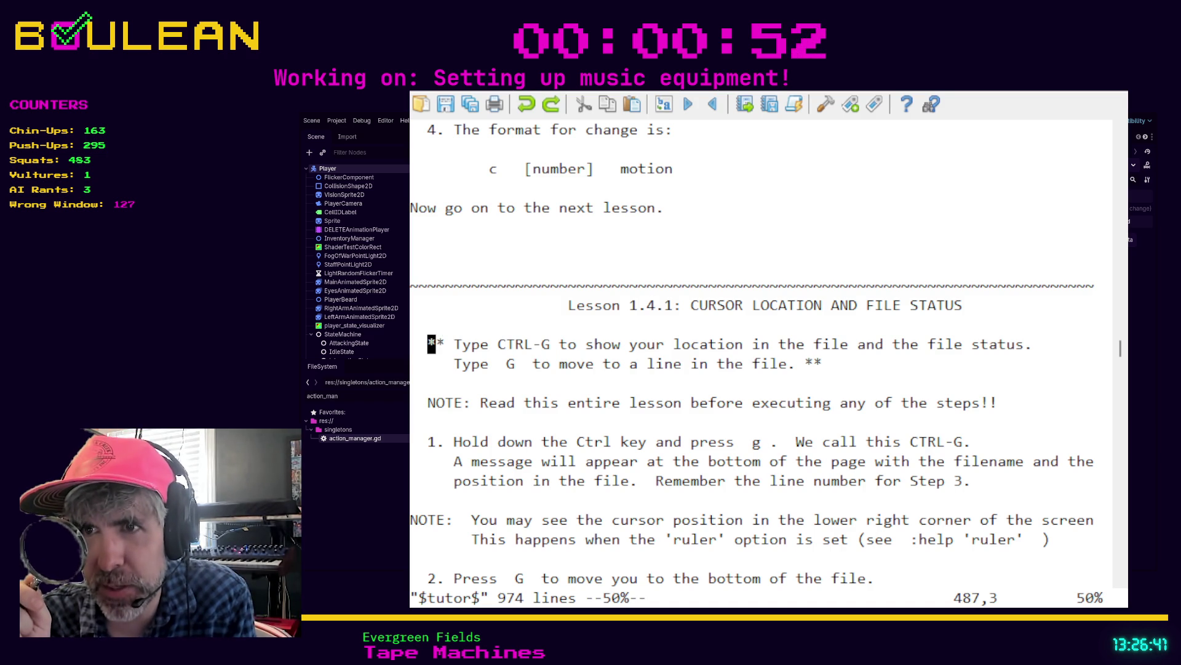
- Remove the stray text on the opening instruction line, leaving '* Type CTRL-G', and move down
{"action": "type", "text": "status"}
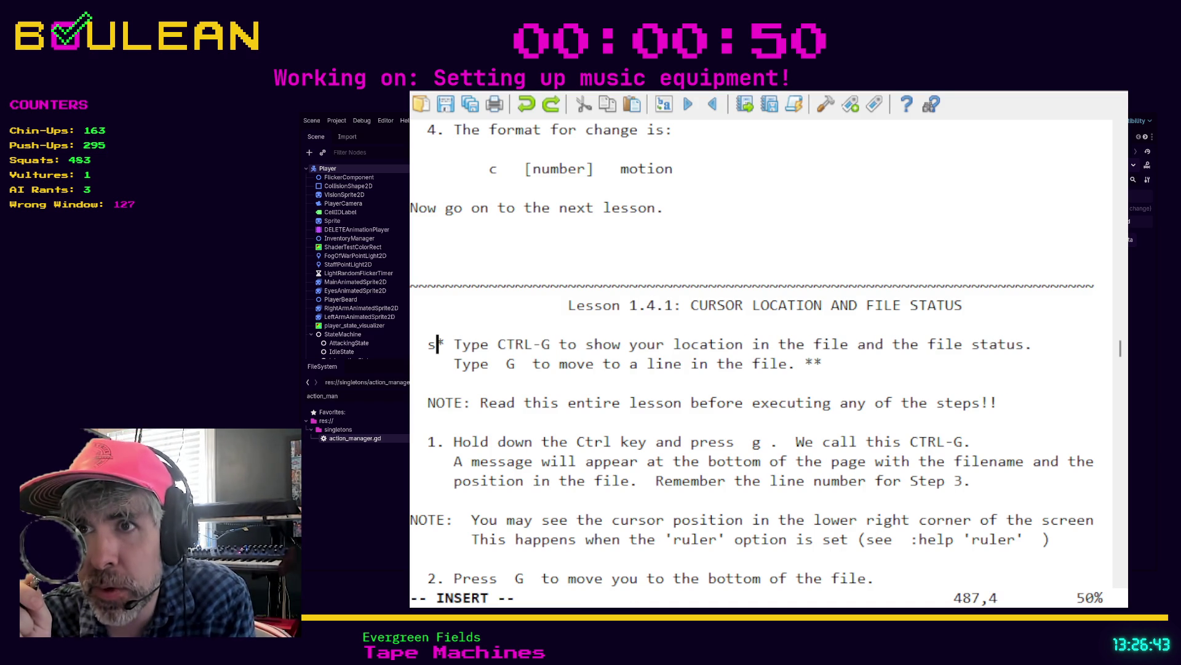
{"action": "key", "text": "BackSpace"}
{"action": "key", "text": "Escape"}
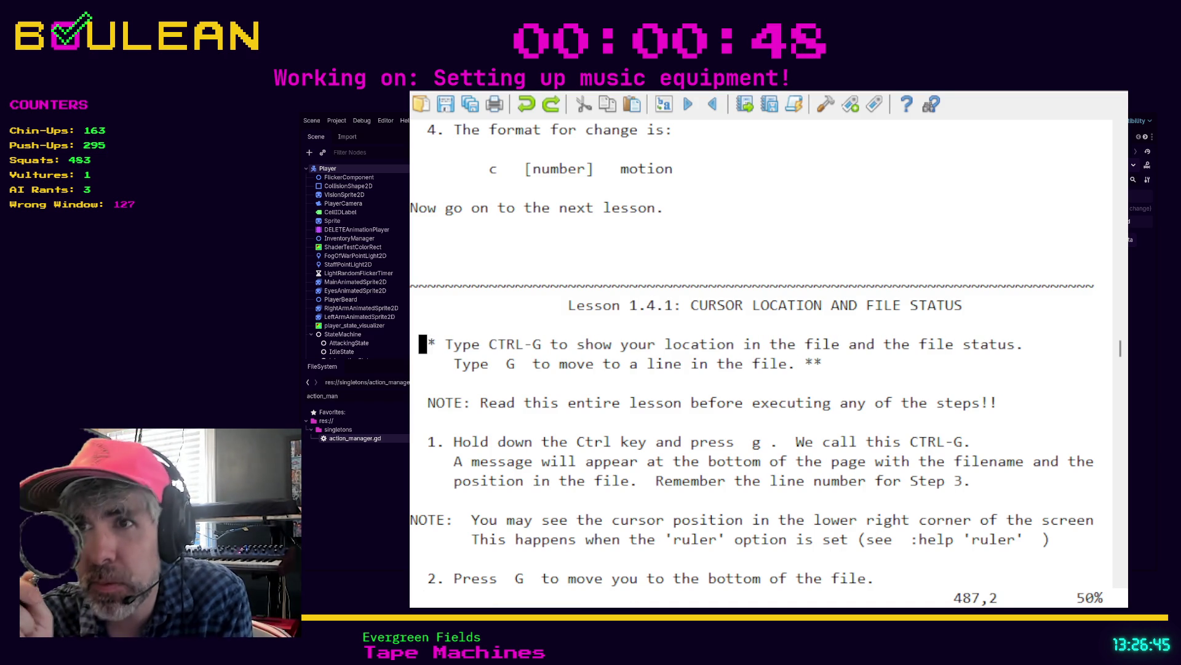
{"action": "key", "text": "j"}
{"action": "key", "text": "j"}
{"action": "key", "text": "j"}
{"action": "key", "text": "j"}
{"action": "key", "text": "j"}
{"action": "key", "text": "j"}
{"action": "key", "text": "j"}
{"action": "key", "text": "j"}
{"action": "key", "text": "j"}
{"action": "key", "text": "j"}
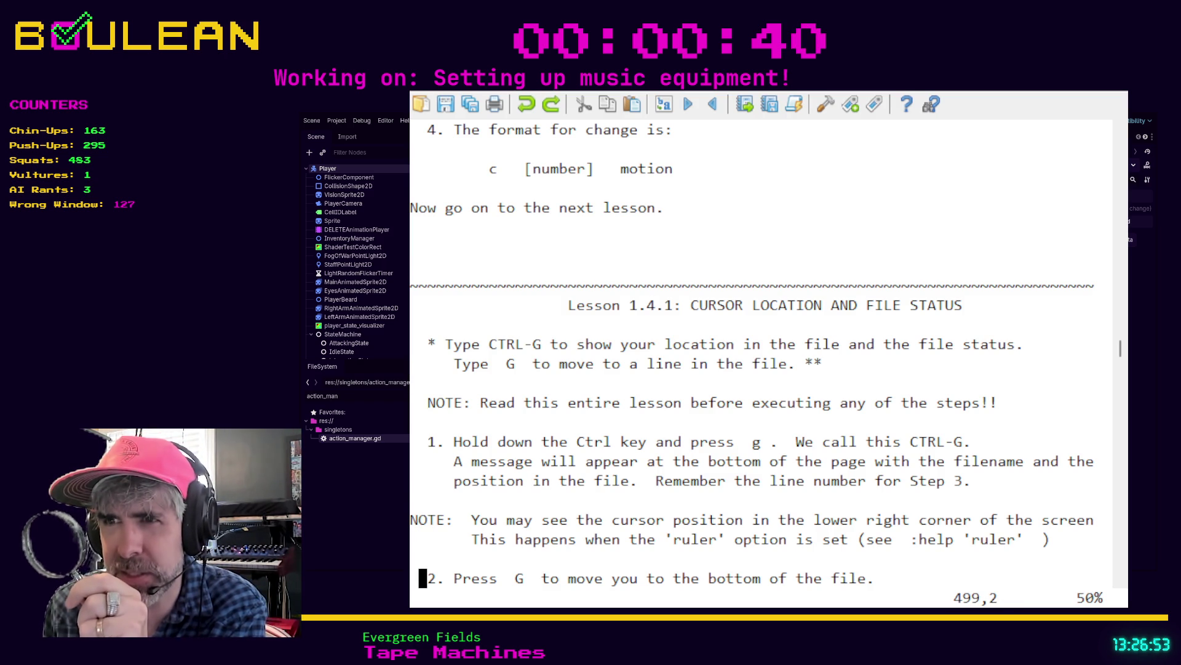
- Move down from line 506 to Lesson 1.4.2's first step about typing / in Normal mode
{"action": "key", "text": "j"}
{"action": "key", "text": "j"}
{"action": "key", "text": "j"}
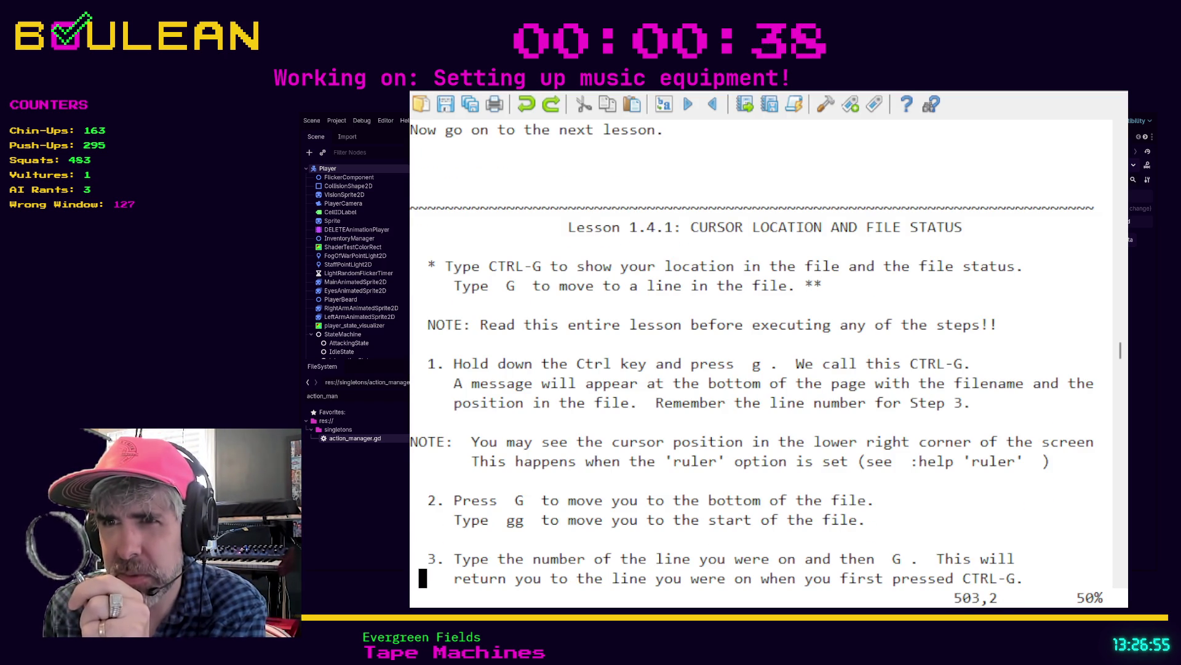
{"action": "key", "text": "j"}
{"action": "key", "text": "j"}
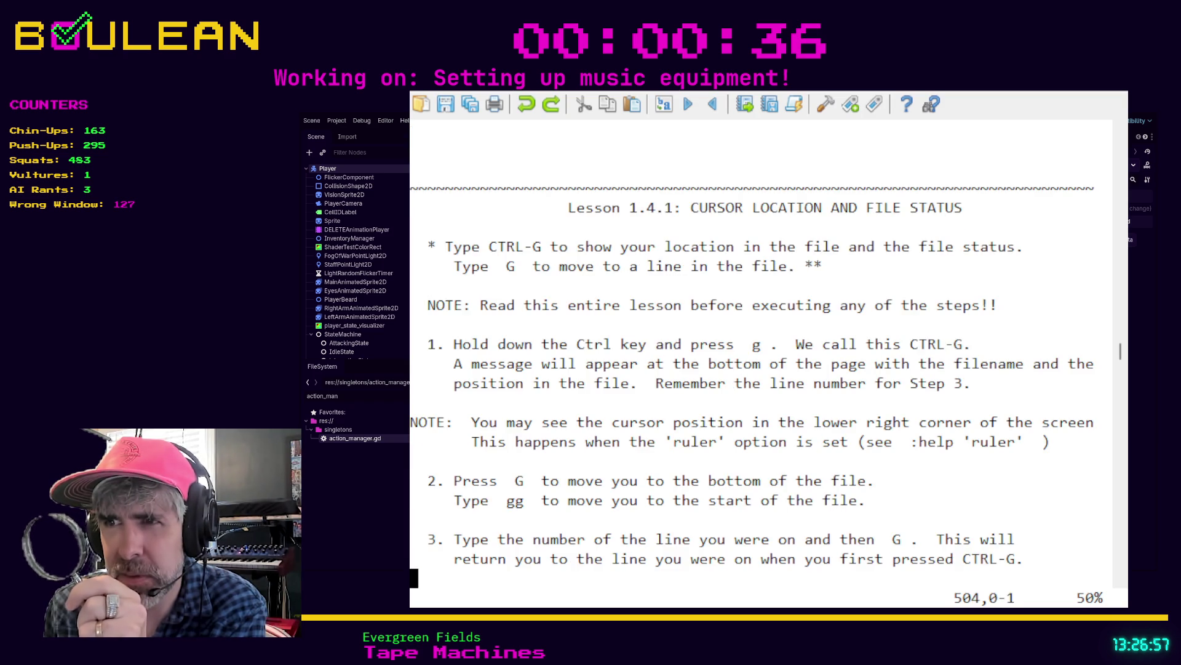
{"action": "key", "text": "j"}
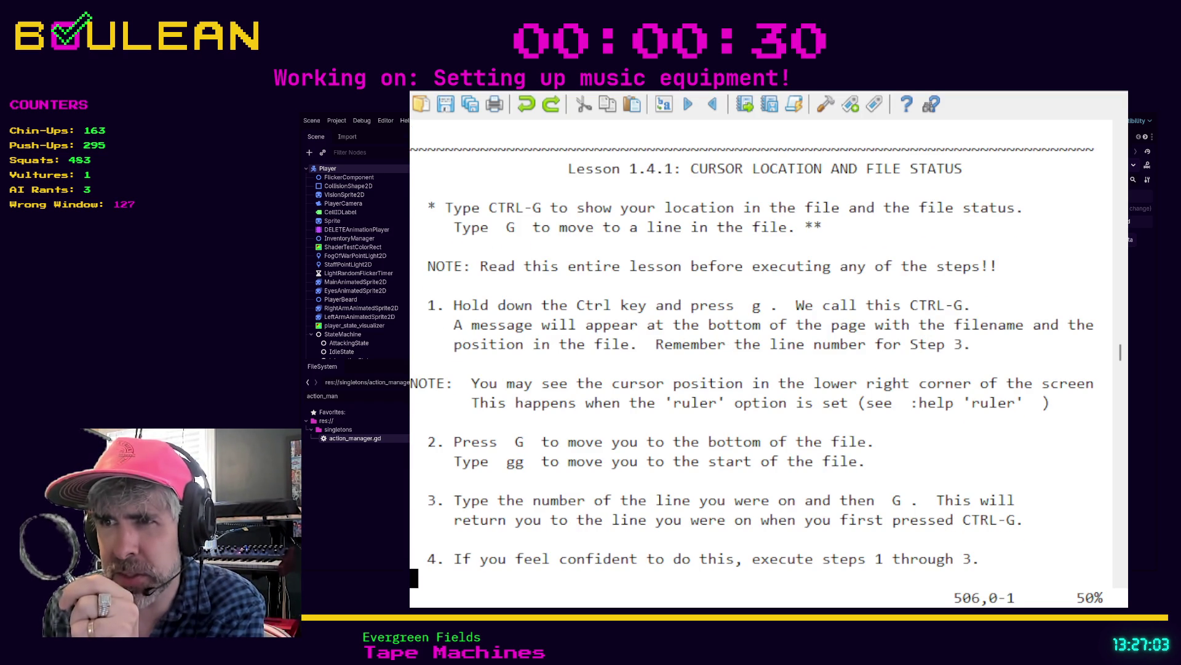
{"action": "key", "text": "j"}
{"action": "key", "text": "j"}
{"action": "key", "text": "j"}
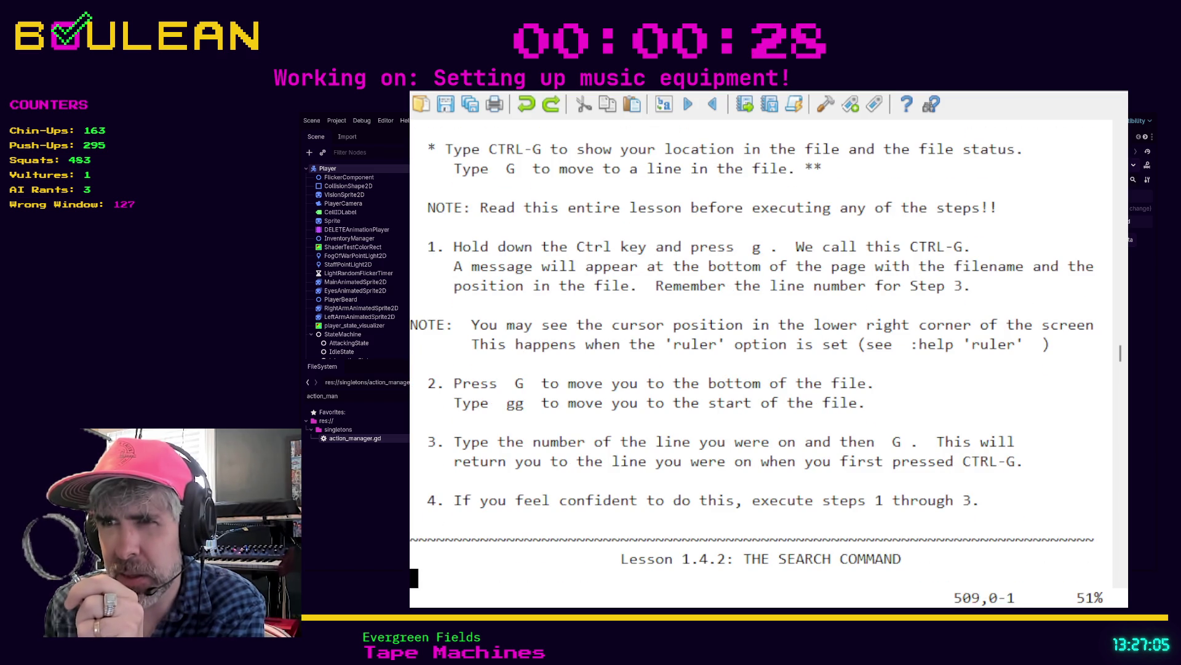
{"action": "key", "text": "j"}
{"action": "key", "text": "j"}
{"action": "key", "text": "j"}
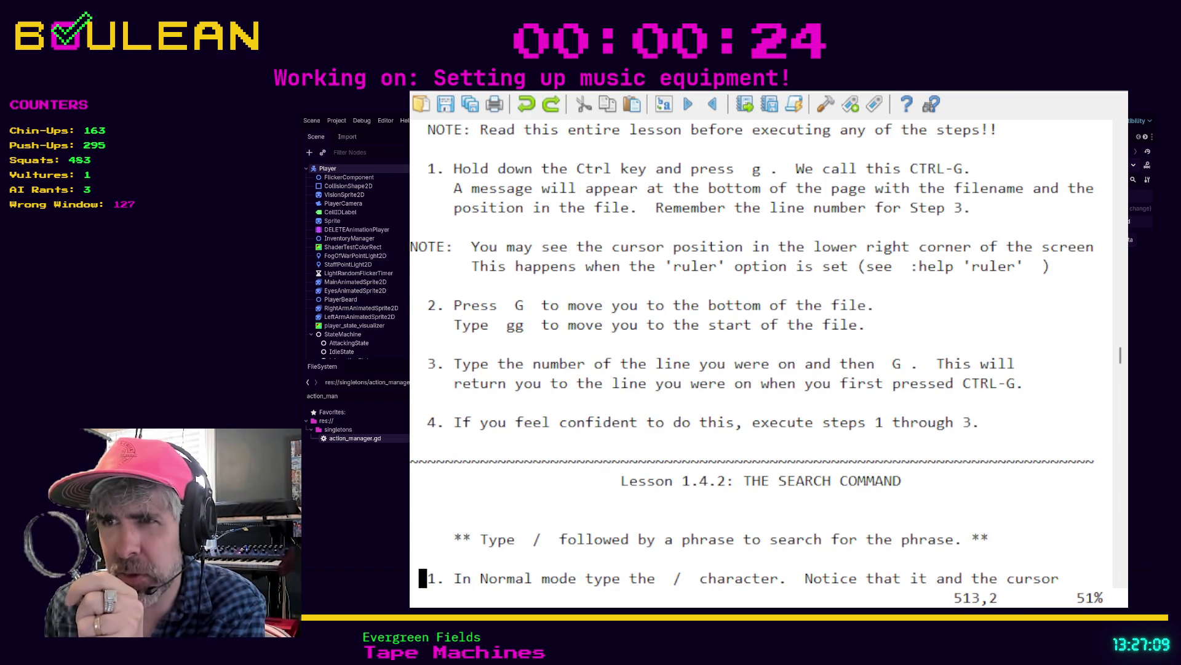
{"action": "key", "text": "j"}
{"action": "key", "text": "j"}
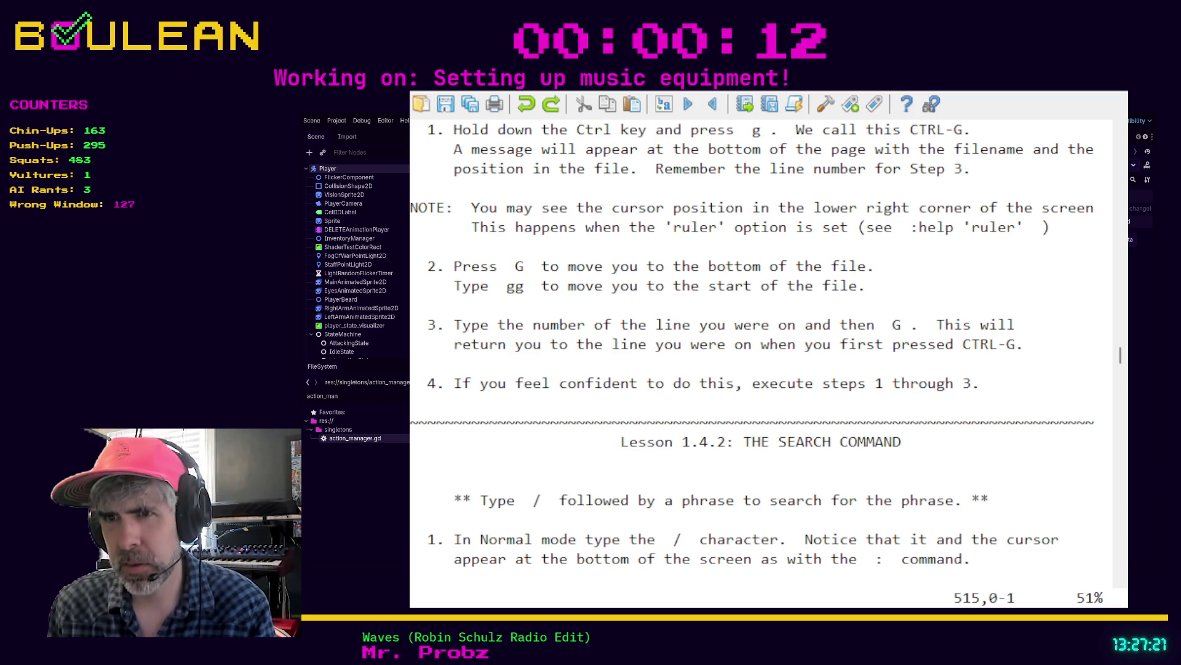
- Search the tutor for 'character', then jump back to line 487 with 487G
{"action": "type", "text": "/"}
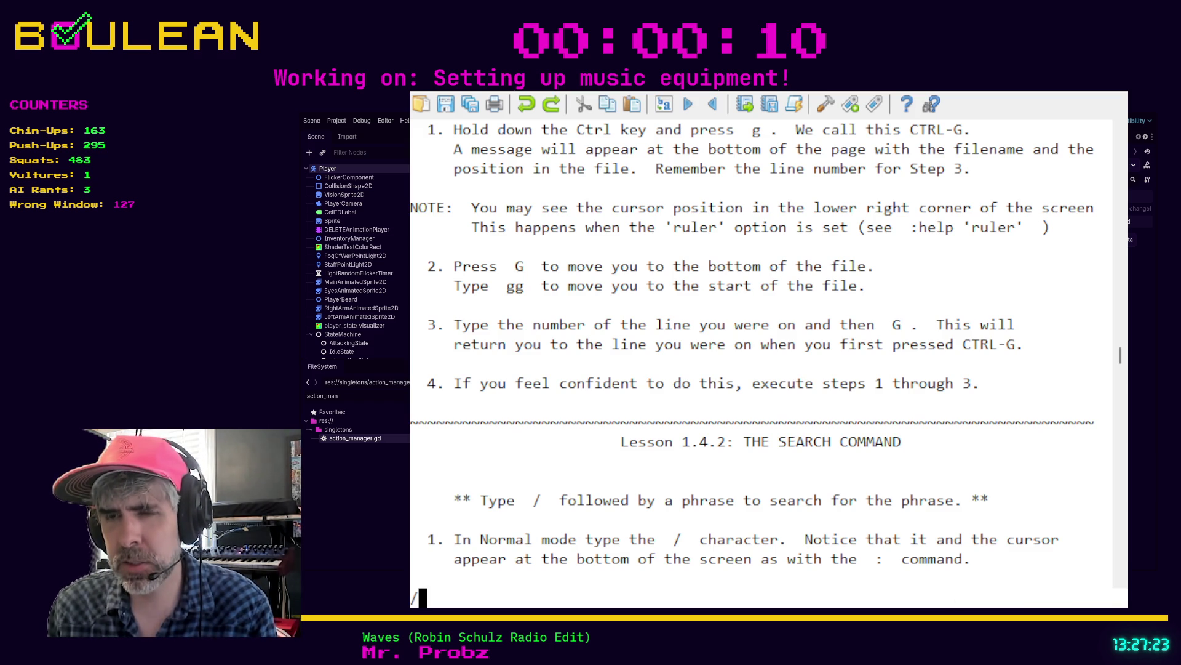
{"action": "type", "text": " character"}
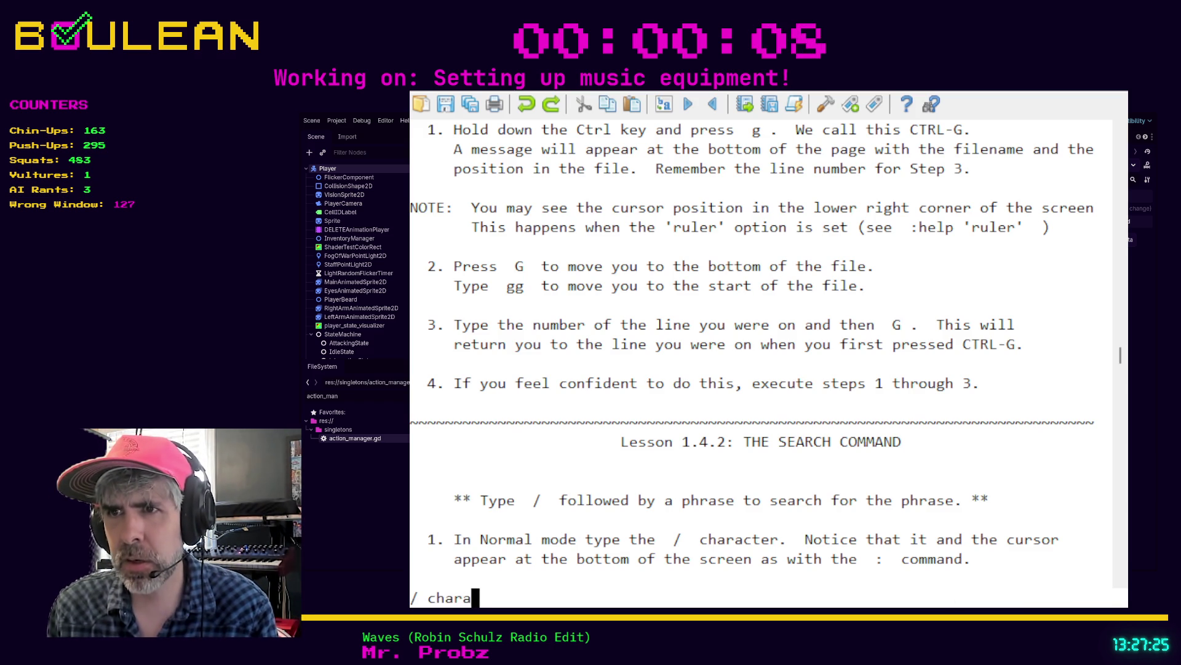
{"action": "key", "text": "Return"}
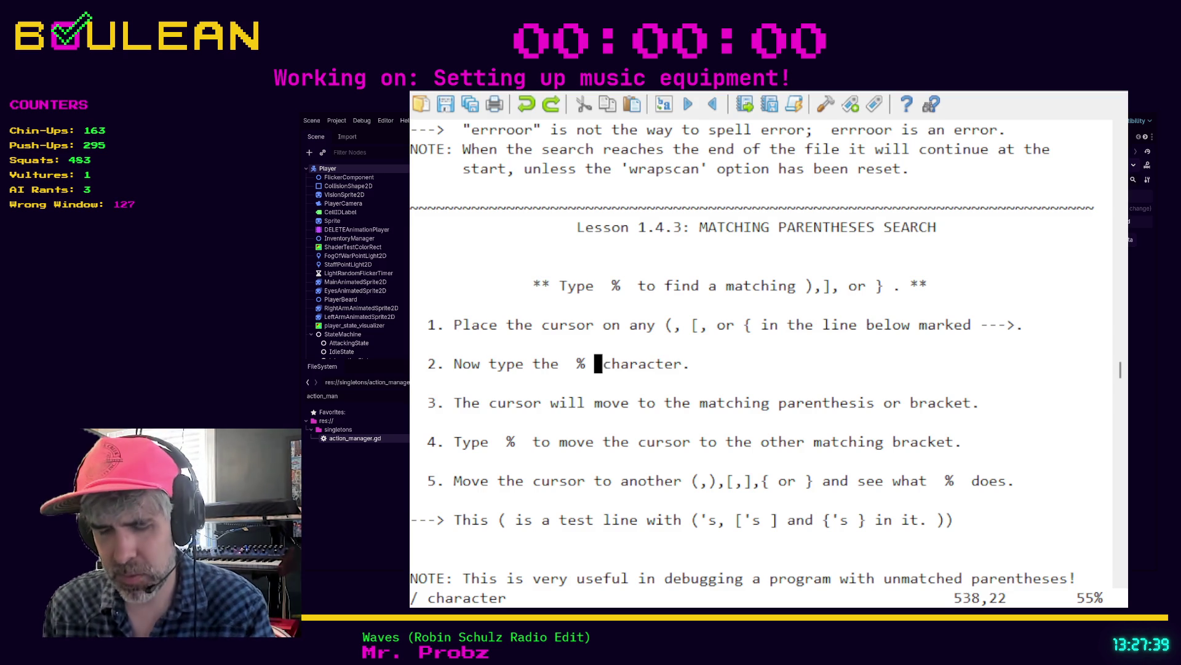
{"action": "type", "text": "487G"}
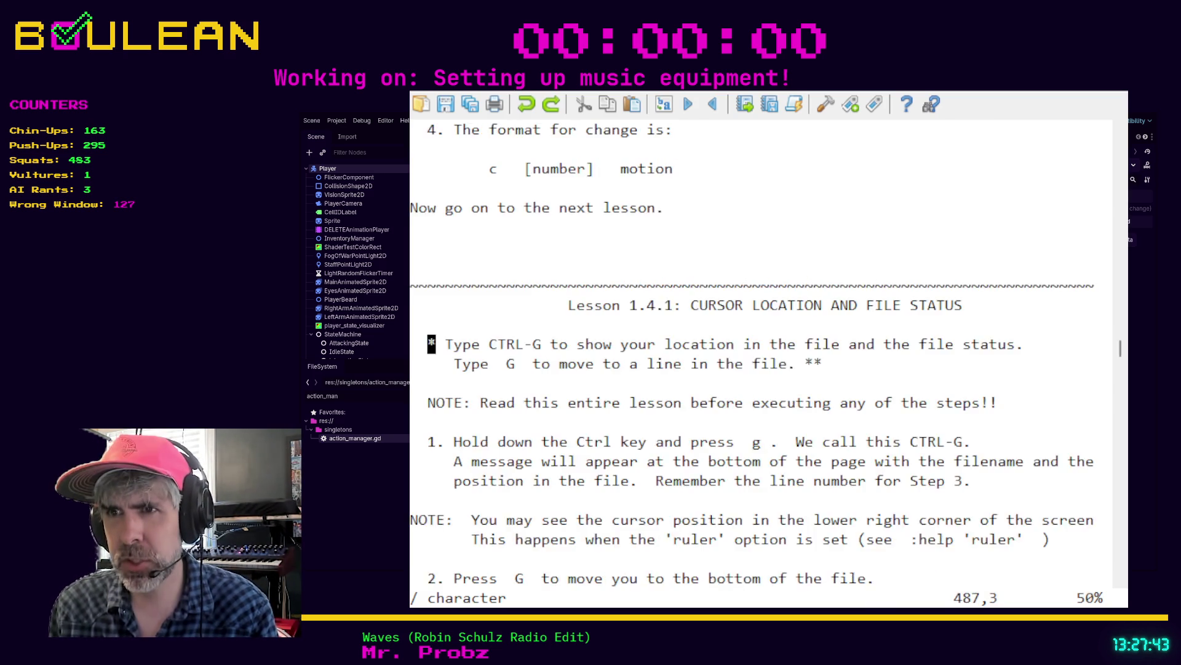
{"action": "type", "text": "G"}
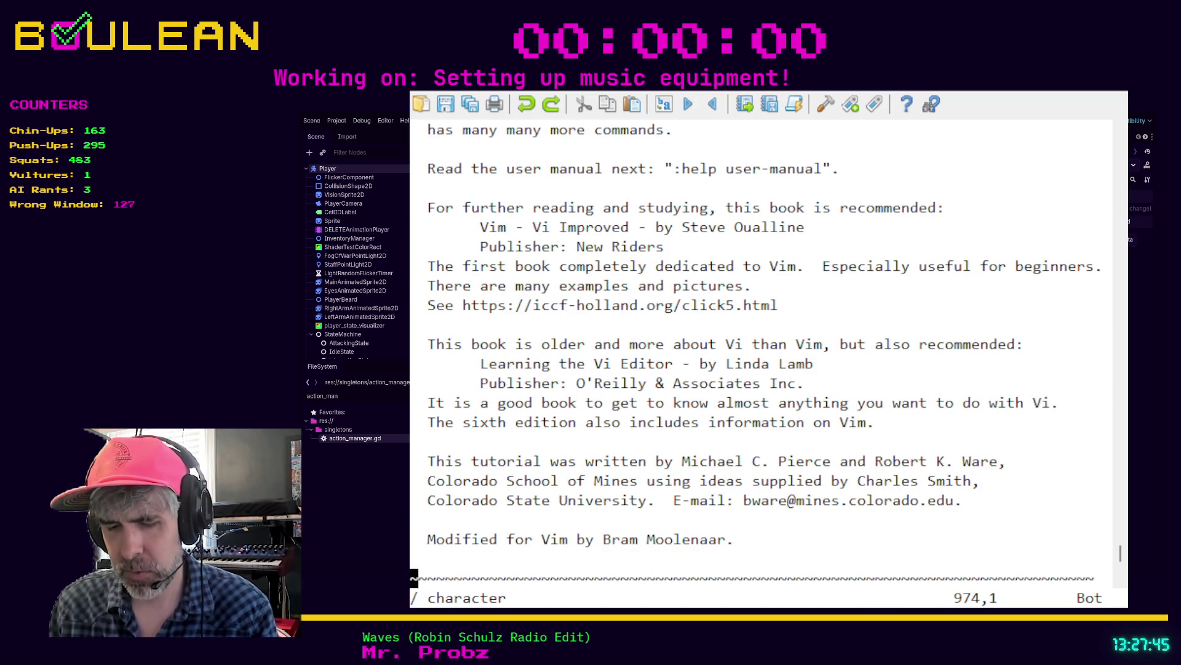
{"action": "type", "text": "48"}
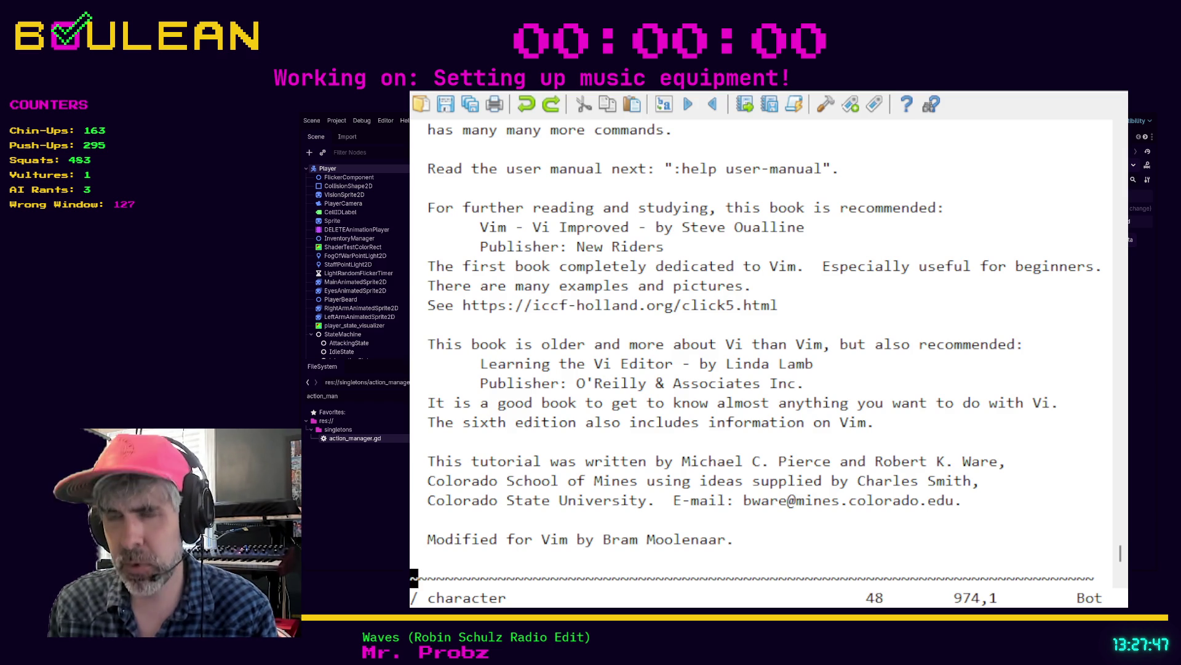
{"action": "type", "text": "7G"}
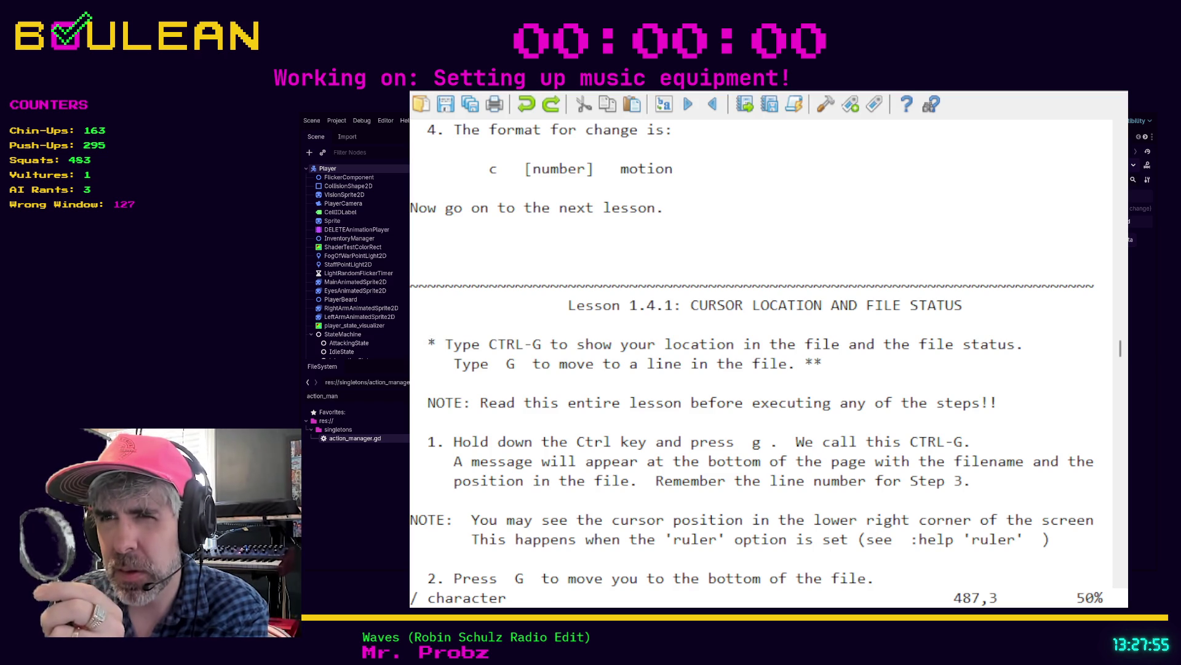
- Move down line by line from 487 to Lesson 1.4.2's step 2 about searching for 'erroor'
{"action": "key", "text": "k"}
{"action": "key", "text": "j"}
{"action": "key", "text": "j"}
{"action": "key", "text": "j"}
{"action": "key", "text": "j"}
{"action": "key", "text": "j"}
{"action": "key", "text": "j"}
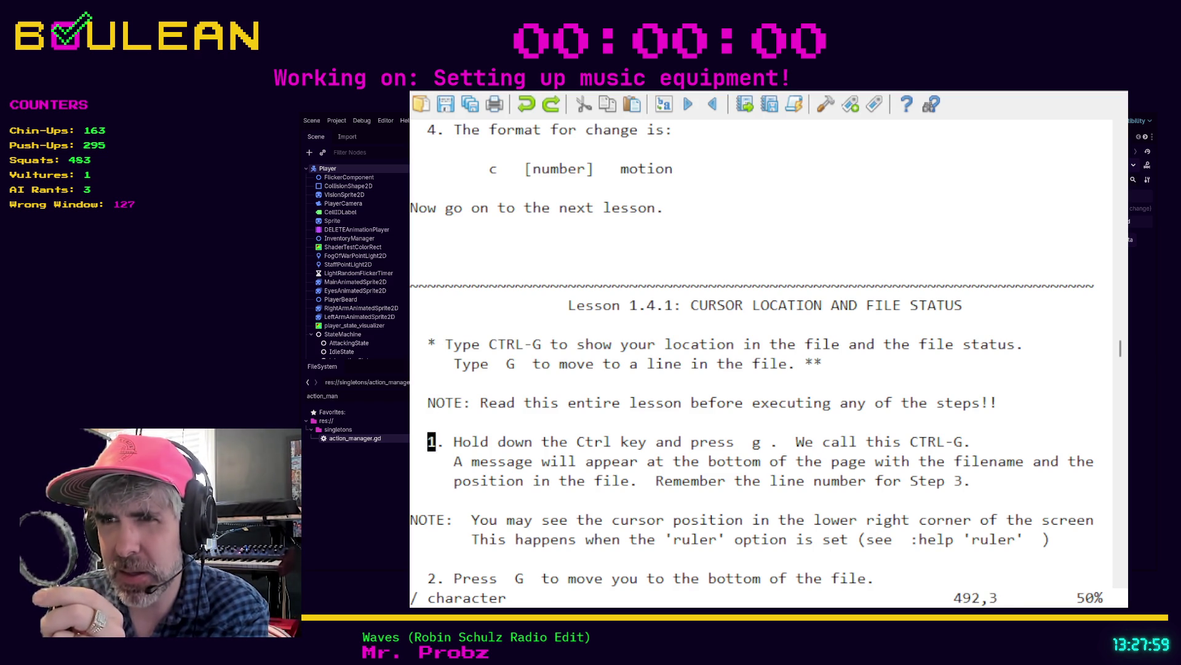
{"action": "key", "text": "j"}
{"action": "key", "text": "j"}
{"action": "key", "text": "j"}
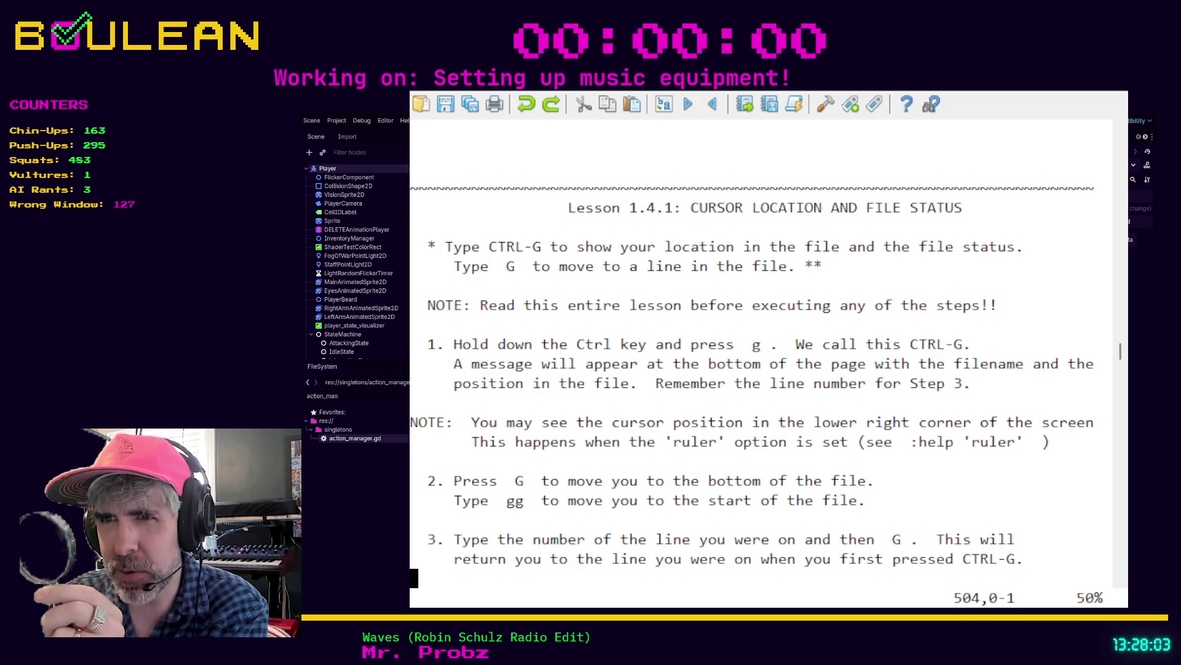
{"action": "key", "text": "j"}
{"action": "key", "text": "j"}
{"action": "key", "text": "j"}
{"action": "key", "text": "j"}
{"action": "key", "text": "j"}
{"action": "key", "text": "j"}
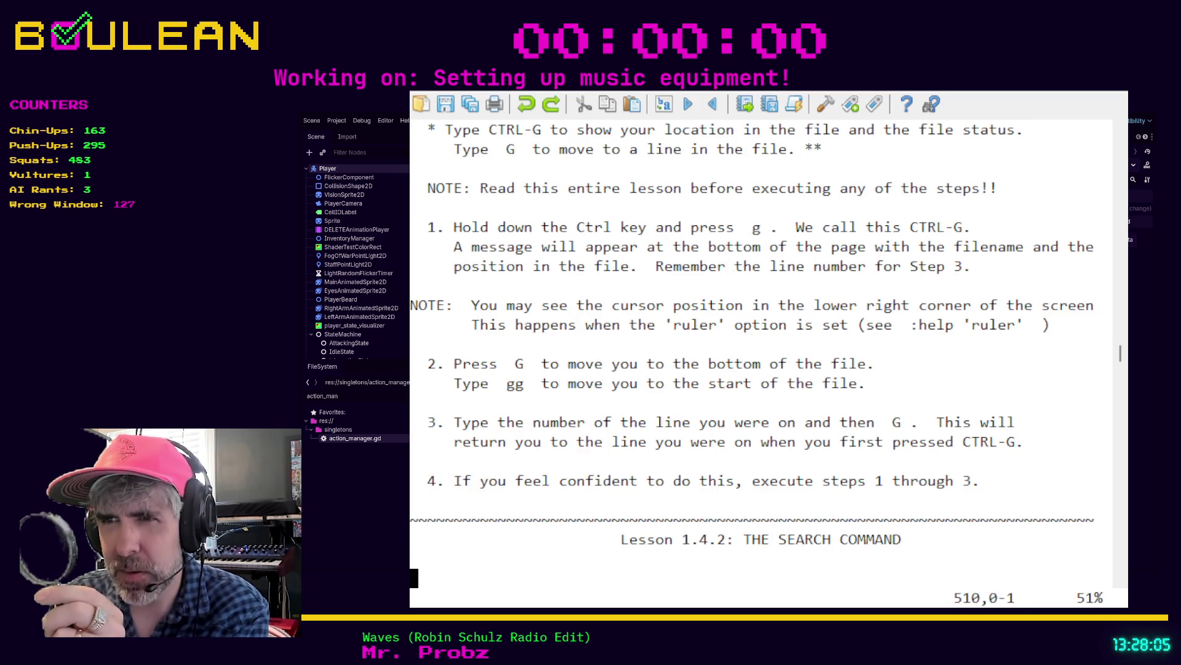
{"action": "key", "text": "j"}
{"action": "key", "text": "j"}
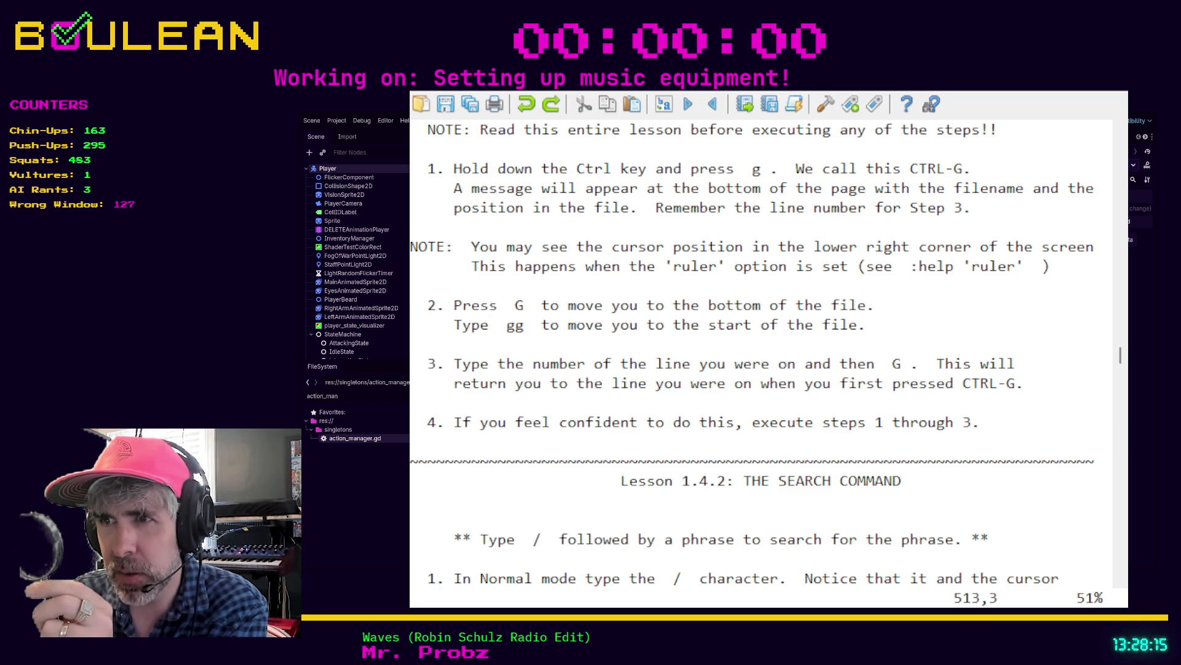
{"action": "key", "text": "j"}
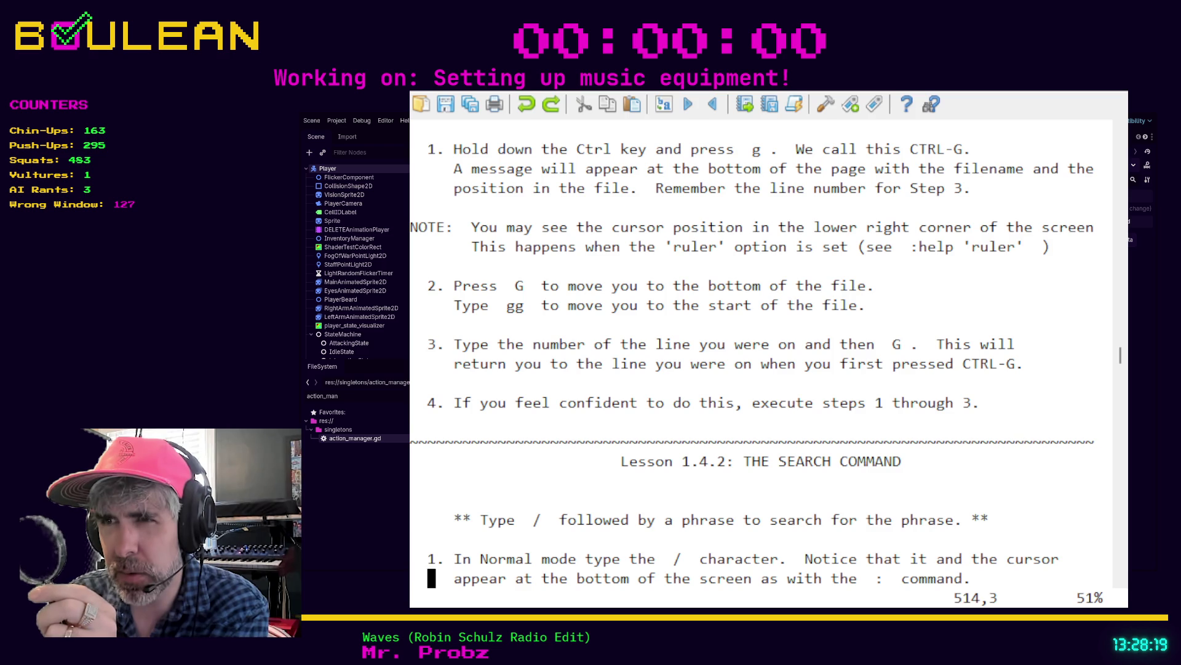
{"action": "key", "text": "j"}
{"action": "key", "text": "j"}
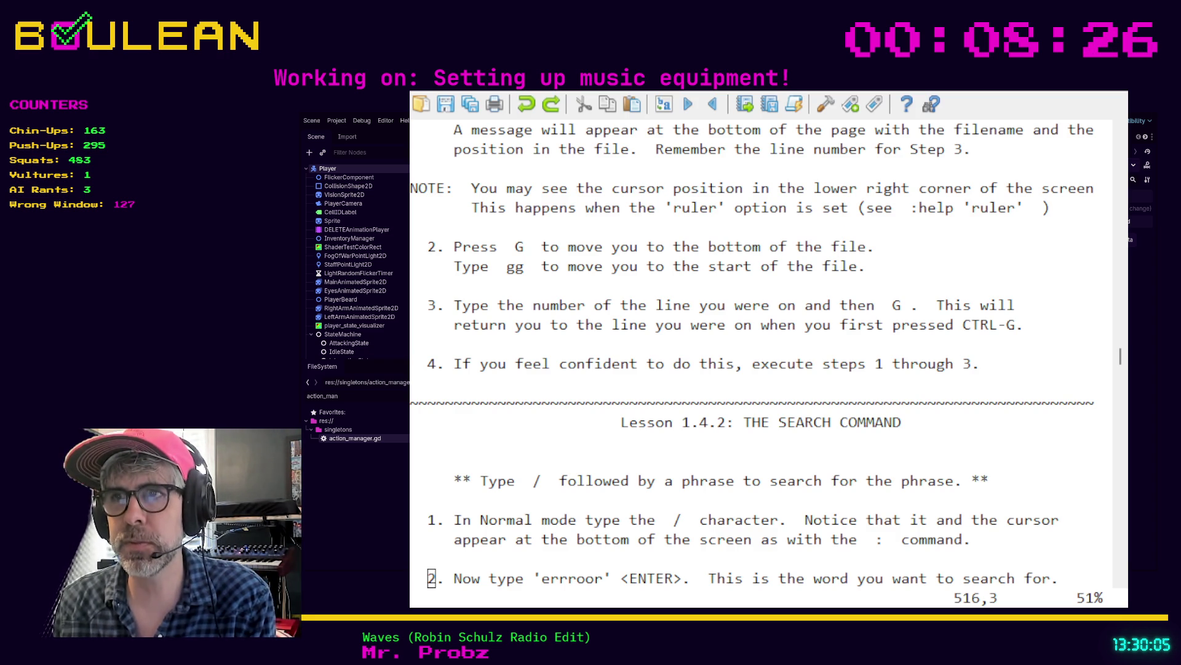
- Scroll gVim's tutor past the separator so Lesson 1.4.2 steps 2–5 are visible
{"action": "left_click", "coordinate": [551, 400]}
{"action": "scroll", "coordinate": [552, 400], "scroll_direction": "down", "scroll_amount": 3}
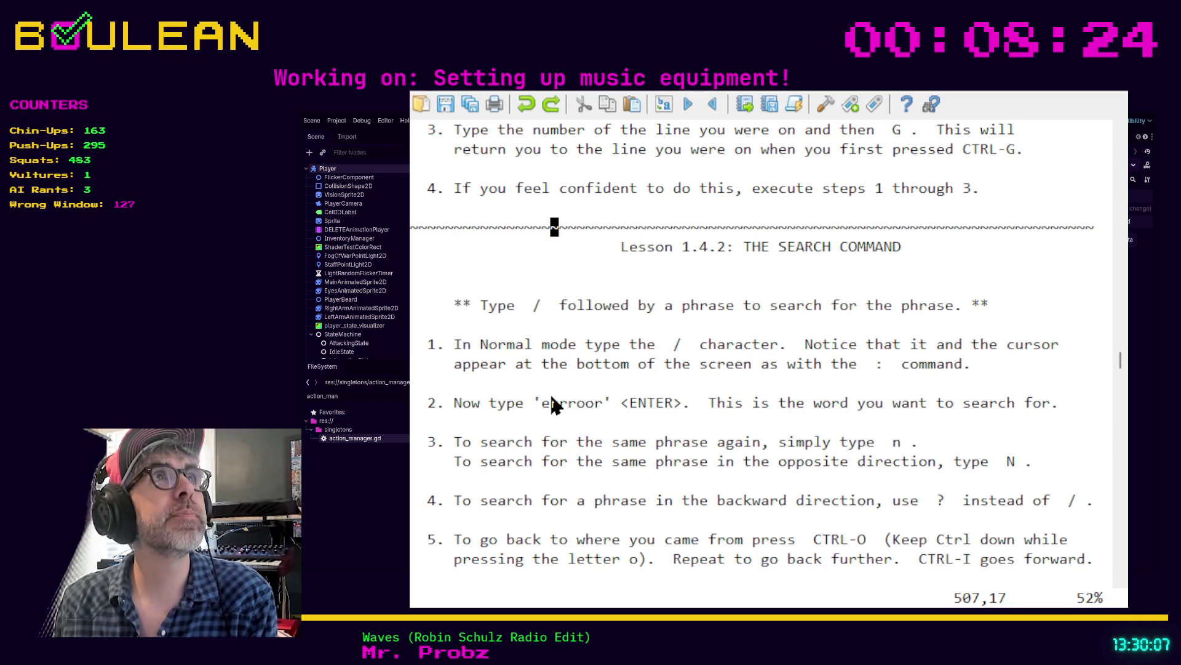